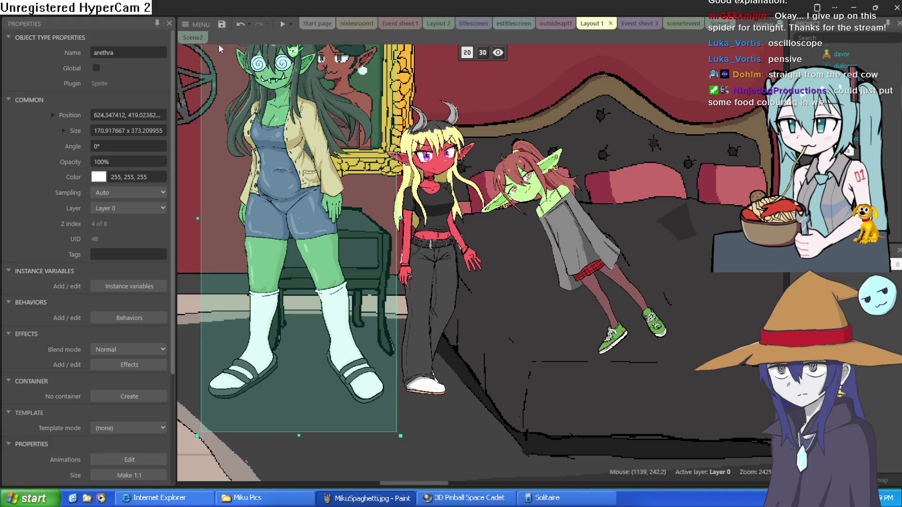
Select the bedroom background sprite and close its animation editor
scroll(271, 184, down, 5)
click(270, 183)
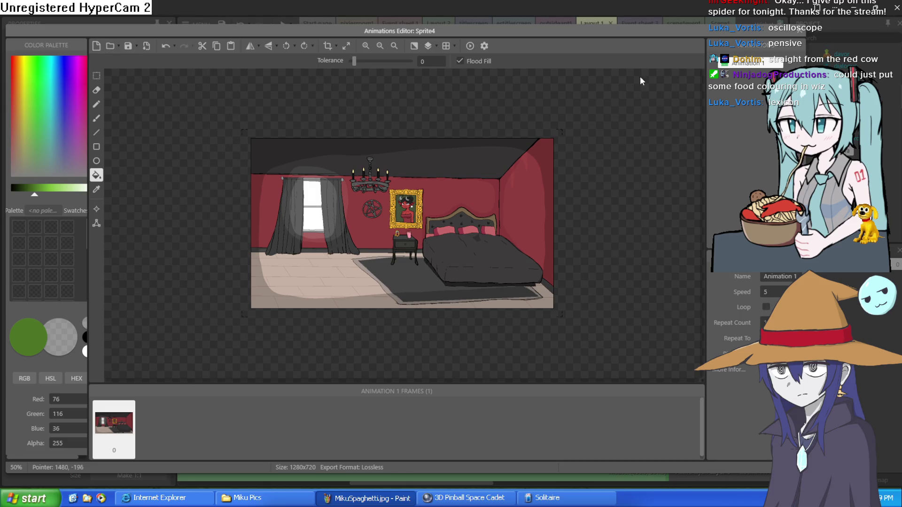
click(797, 33)
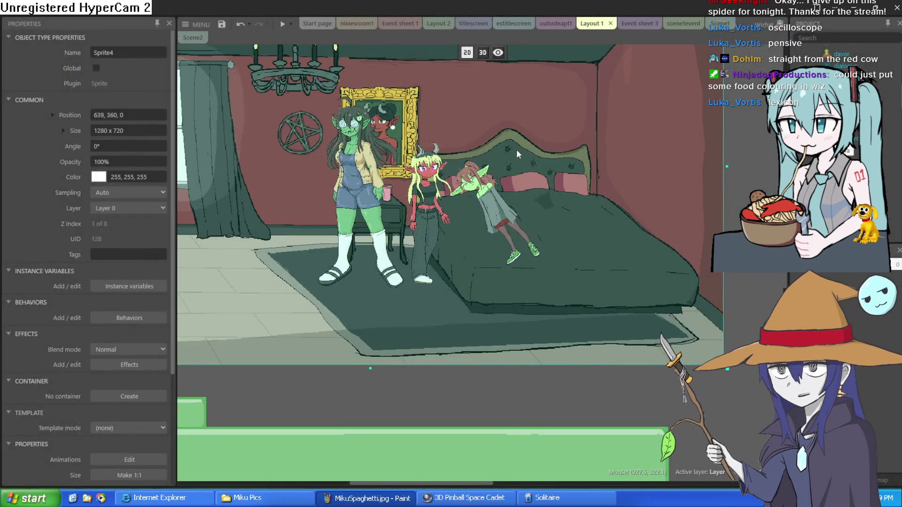
Move the green girl left toward the window and stretch the red horned girl taller
scroll(511, 167, up, 2)
drag(511, 167, 419, 176)
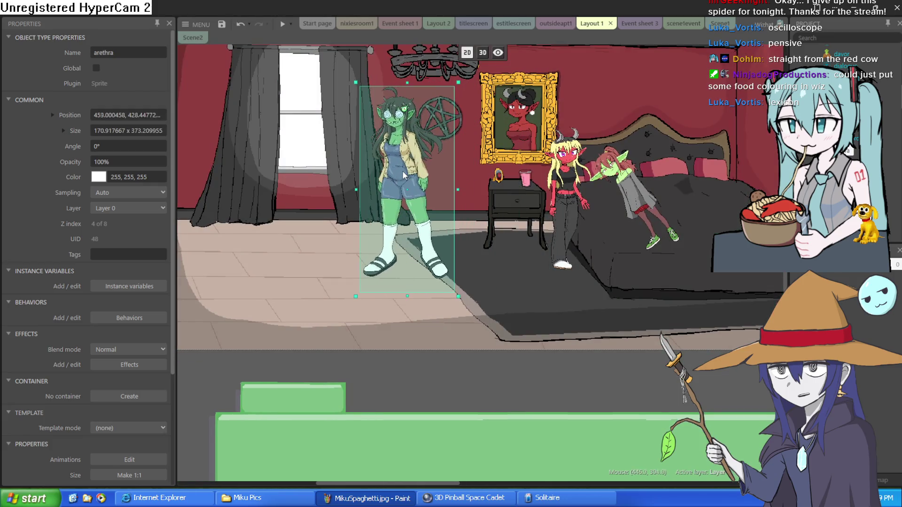
drag(564, 202, 559, 207)
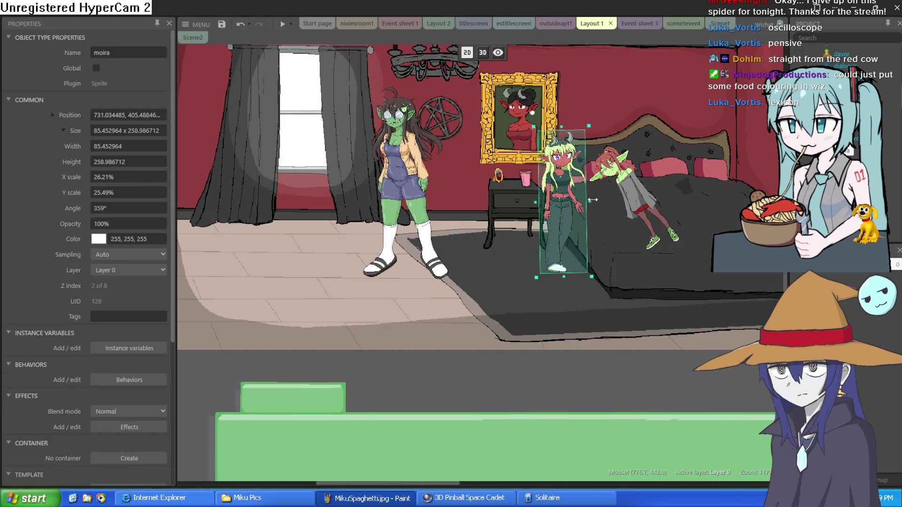
mouse_move(563, 126)
mouse_down()
mouse_move(563, 108)
mouse_move(597, 110)
mouse_up()
drag(581, 155, 563, 151)
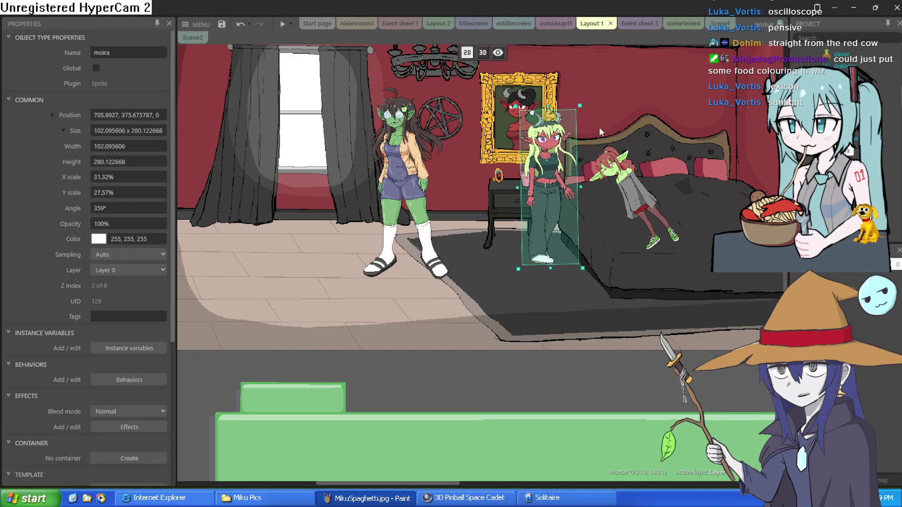
scroll(528, 197, up, 2)
scroll(527, 195, up, 4)
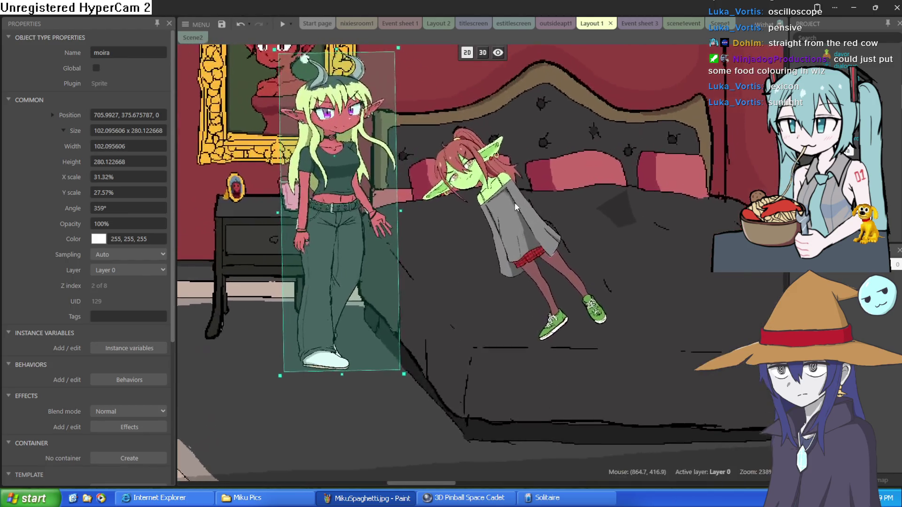
Select the pink-haired girl on the bed, drag within the layout, then deselect
click(458, 210)
mouse_move(338, 186)
mouse_down()
mouse_move(237, 187)
mouse_move(435, 190)
mouse_up()
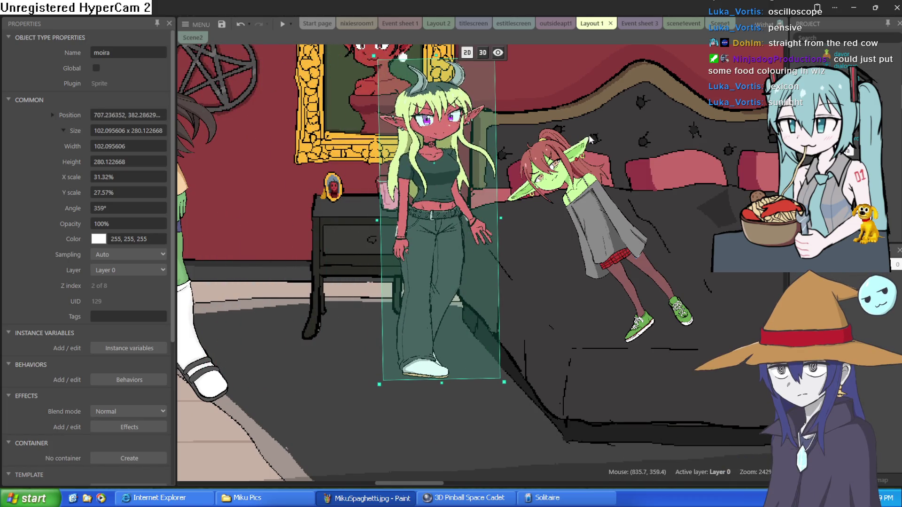
scroll(590, 139, down, 5)
scroll(397, 220, up, 3)
click(398, 221)
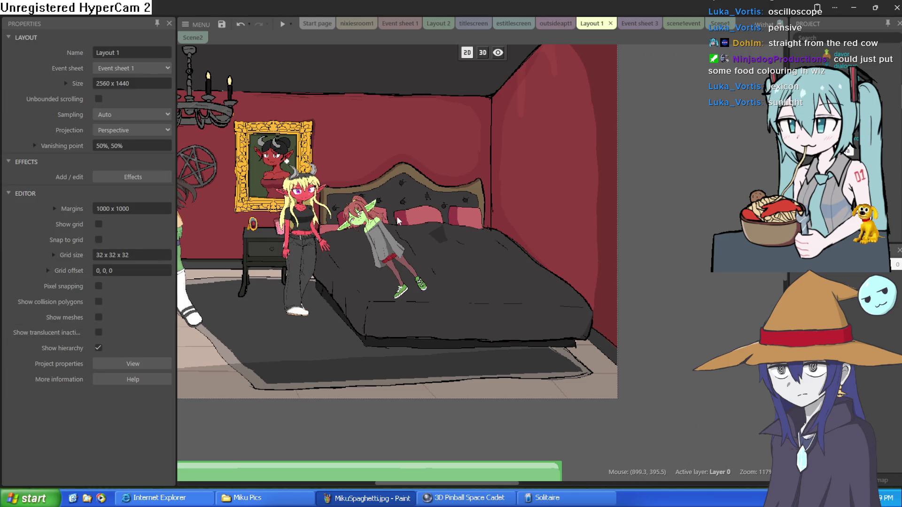
scroll(481, 170, up, 3)
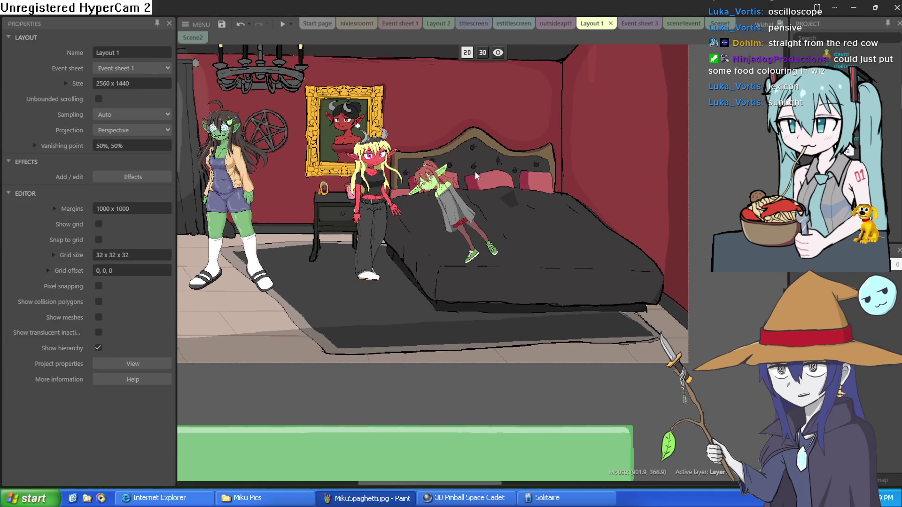
Rotate the red horned girl sideways and lay her on the floor before the bed
click(373, 197)
mouse_move(378, 123)
mouse_down()
mouse_move(472, 222)
mouse_move(458, 256)
mouse_up()
mouse_move(366, 188)
mouse_down()
mouse_move(636, 310)
mouse_move(577, 318)
mouse_move(744, 316)
mouse_up()
Undo the red girl's move and resize so she stands upright by the nightstand
key(ctrl+z)
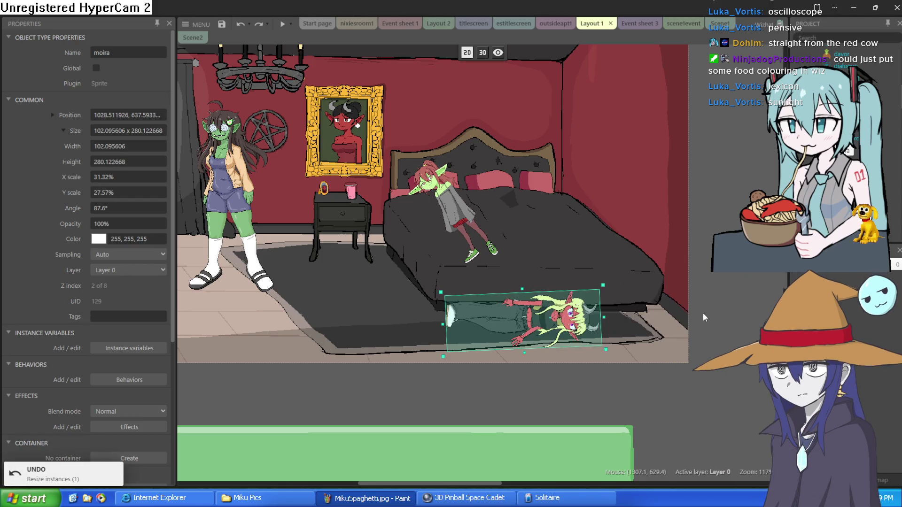
key(ctrl+z)
key(ctrl+z)
click(722, 282)
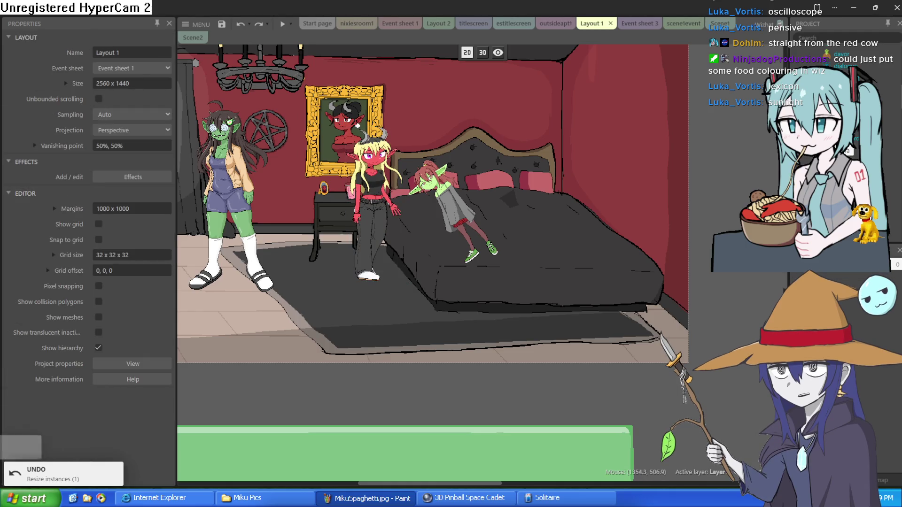
scroll(547, 206, up, 2)
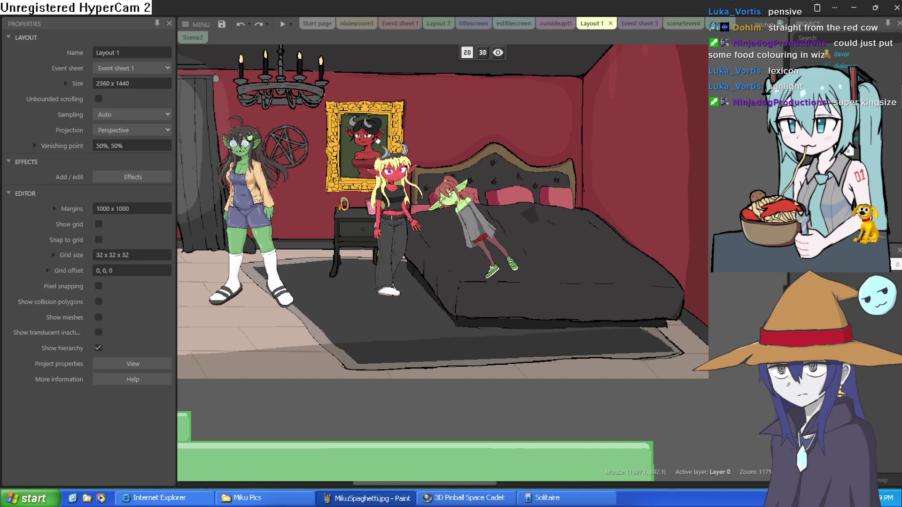
scroll(482, 259, up, 4)
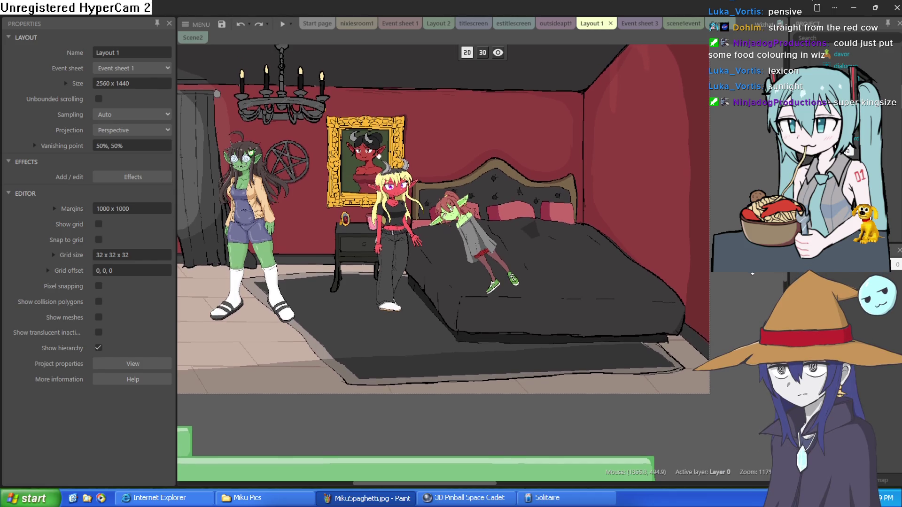
scroll(480, 268, left, 4)
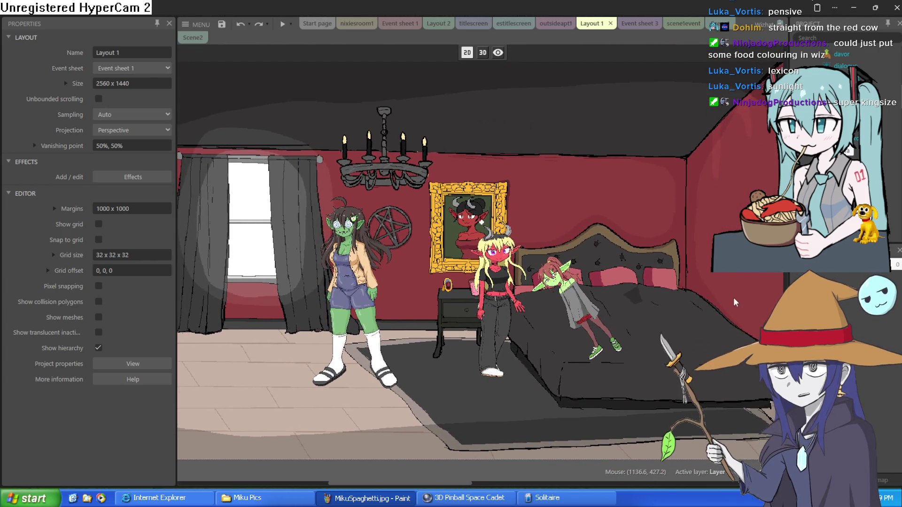
scroll(634, 287, right, 3)
drag(659, 308, 667, 312)
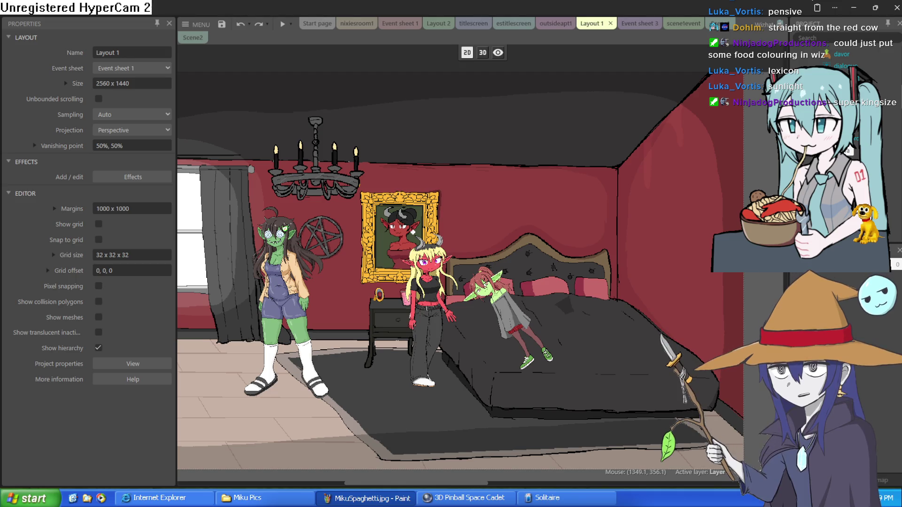
mouse_move(486, 281)
mouse_down()
mouse_move(684, 262)
mouse_move(569, 255)
mouse_move(538, 264)
mouse_move(559, 258)
mouse_up()
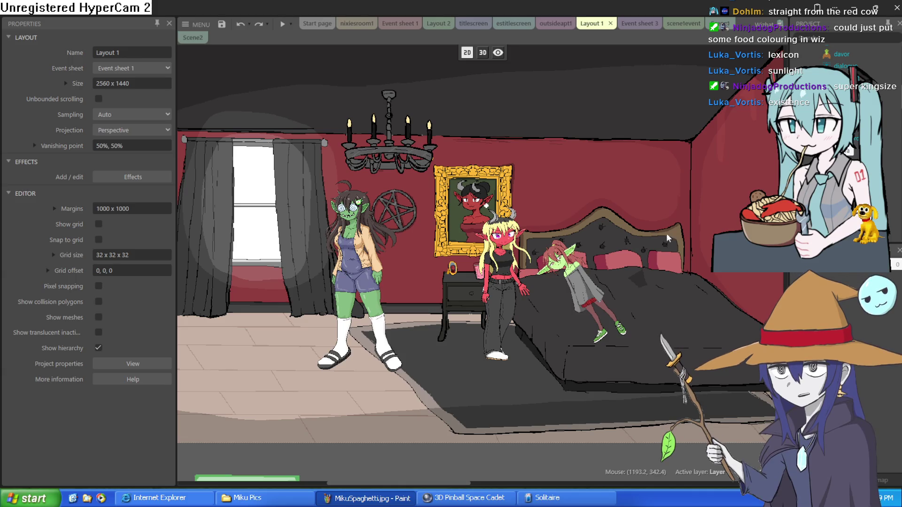
scroll(407, 180, up, 6)
scroll(410, 238, down, 6)
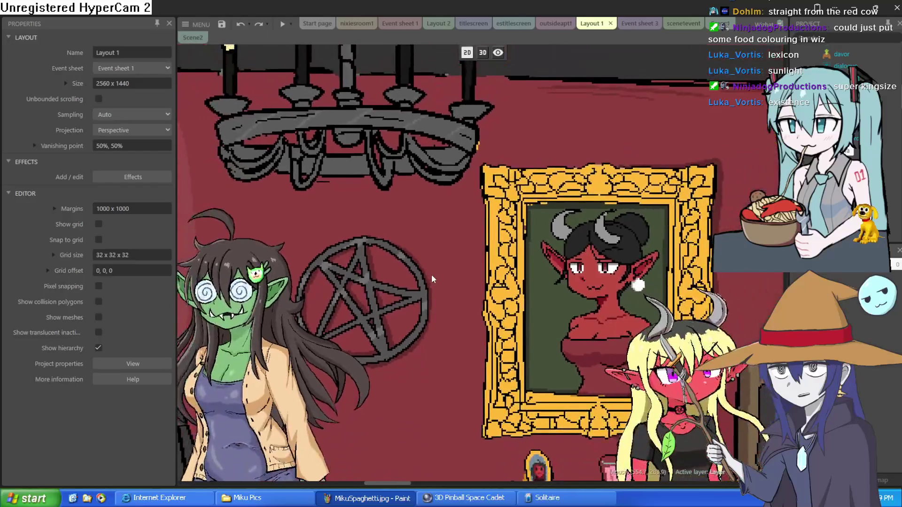
scroll(596, 198, up, 3)
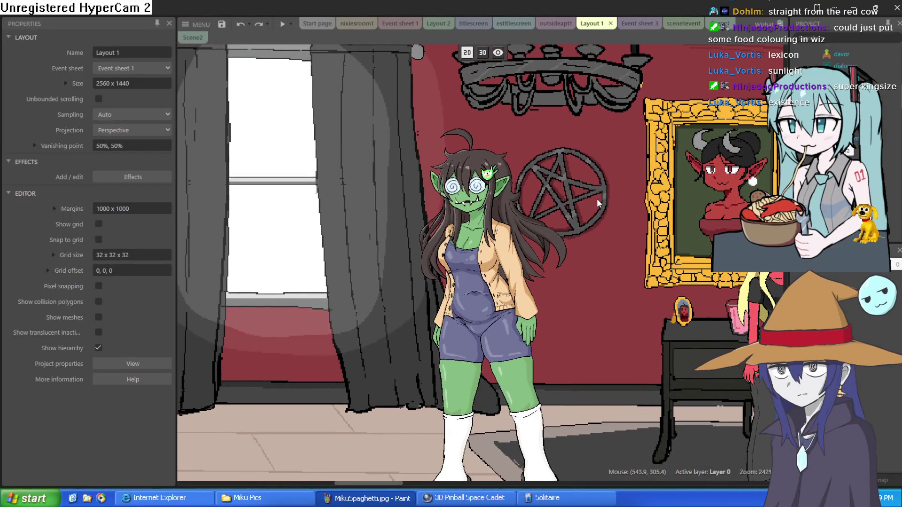
scroll(597, 199, down, 5)
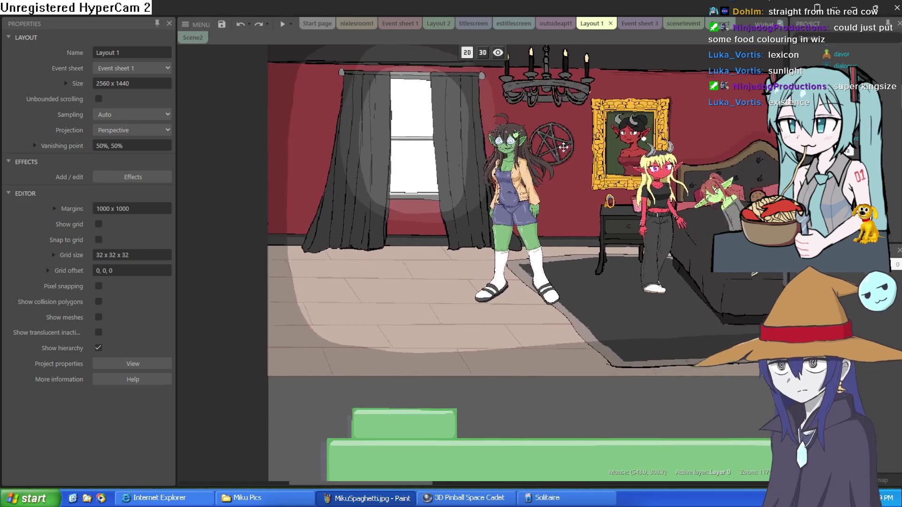
drag(563, 147, 476, 155)
scroll(479, 189, up, 2)
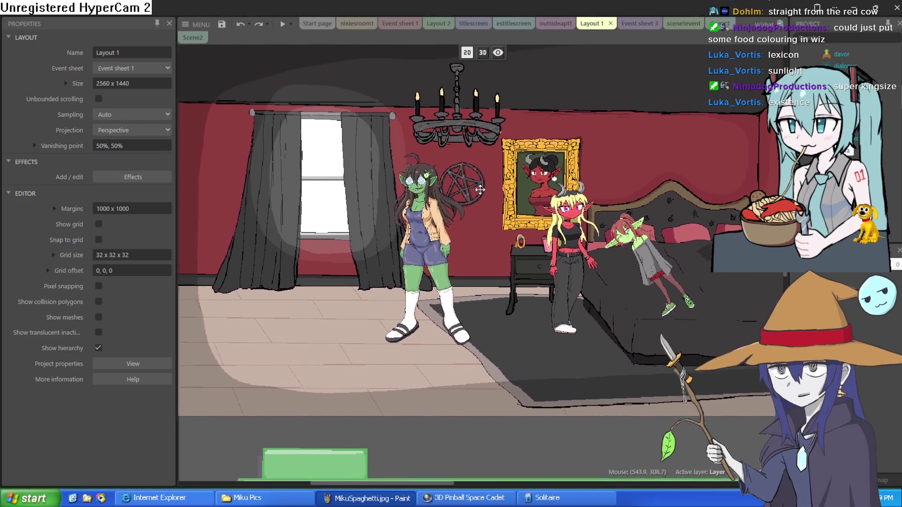
scroll(517, 215, up, 1)
scroll(500, 179, down, 1)
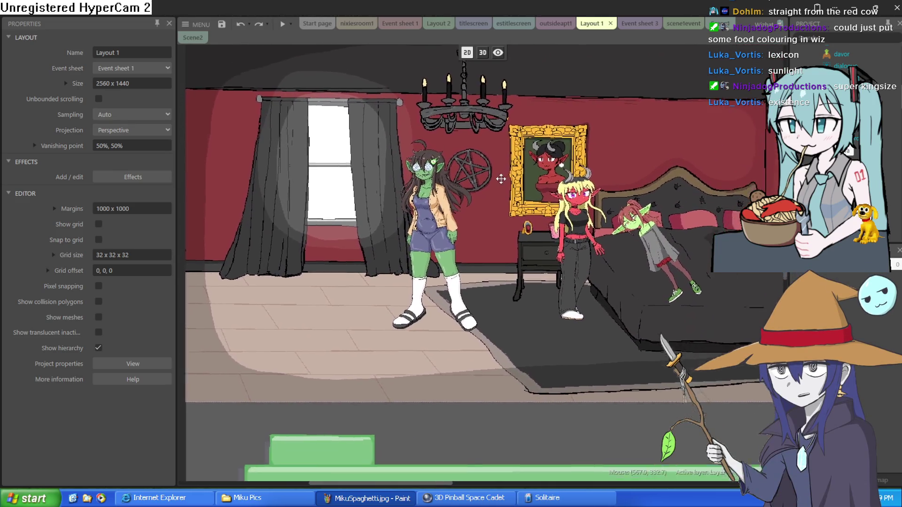
scroll(502, 187, down, 2)
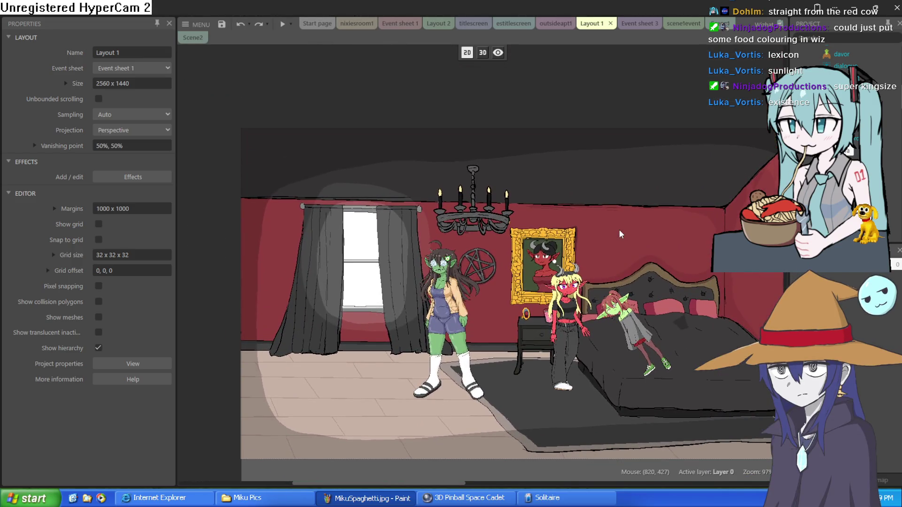
drag(618, 229, 560, 190)
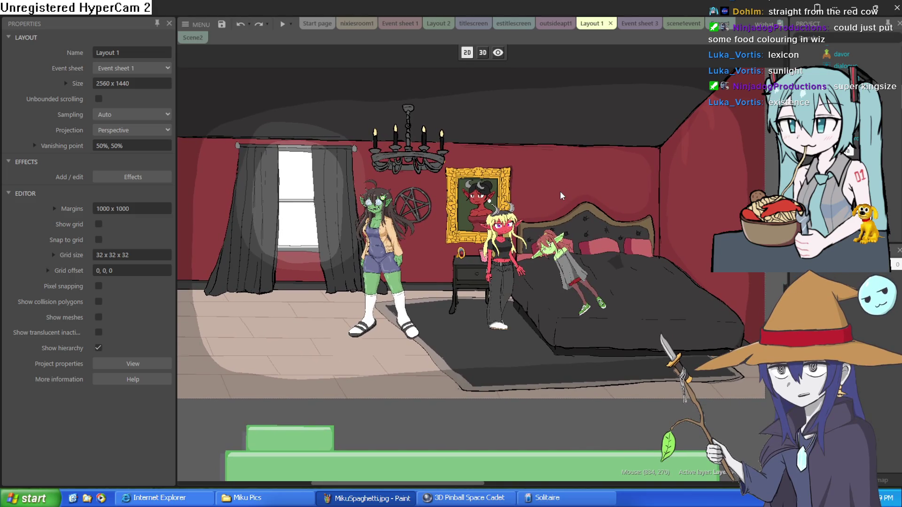
mouse_move(558, 221)
mouse_down()
mouse_move(574, 193)
mouse_move(587, 188)
mouse_move(582, 203)
mouse_up()
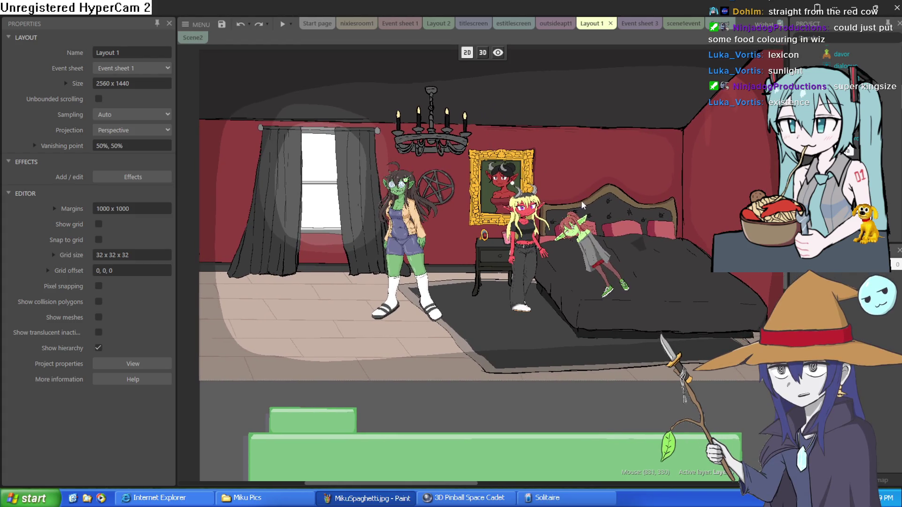
drag(667, 224, 628, 239)
scroll(629, 239, up, 5)
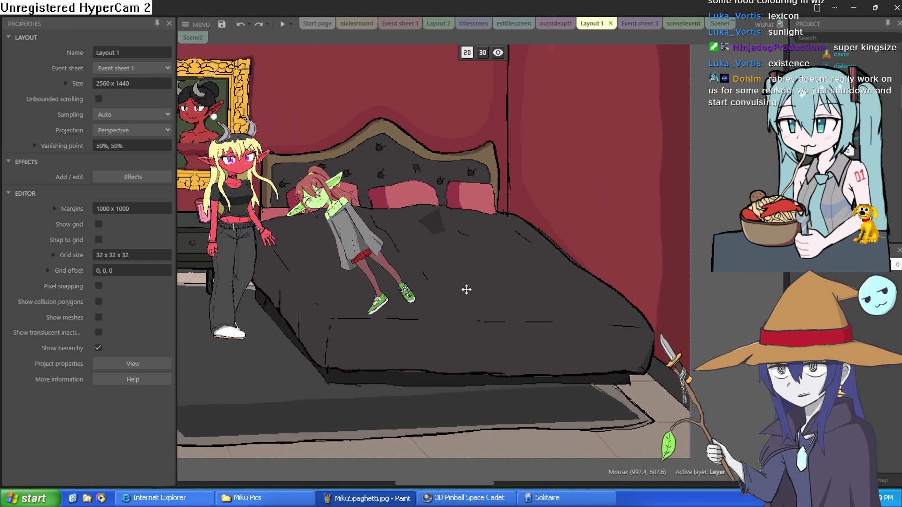
drag(466, 290, 499, 286)
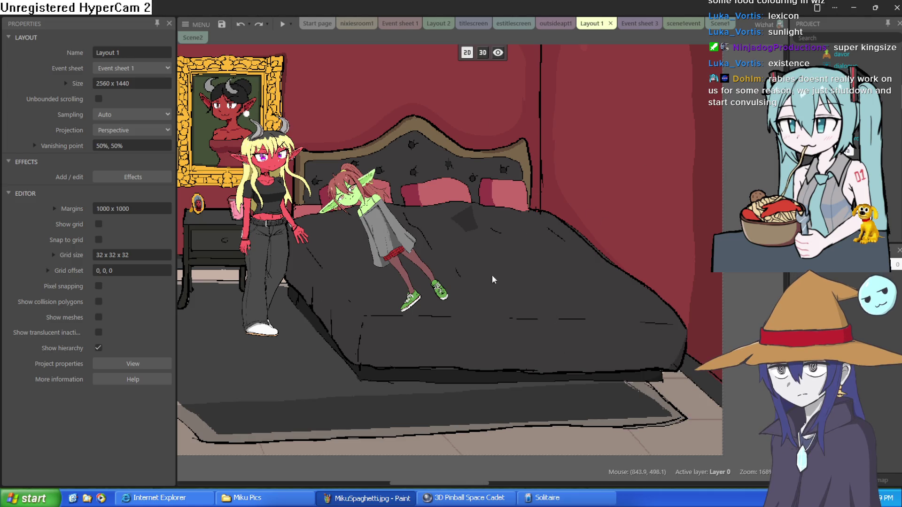
scroll(496, 231, down, 2)
scroll(494, 233, up, 1)
scroll(489, 244, down, 3)
mouse_move(392, 246)
mouse_down()
mouse_move(483, 277)
mouse_move(562, 288)
mouse_move(540, 308)
mouse_up()
scroll(525, 283, up, 3)
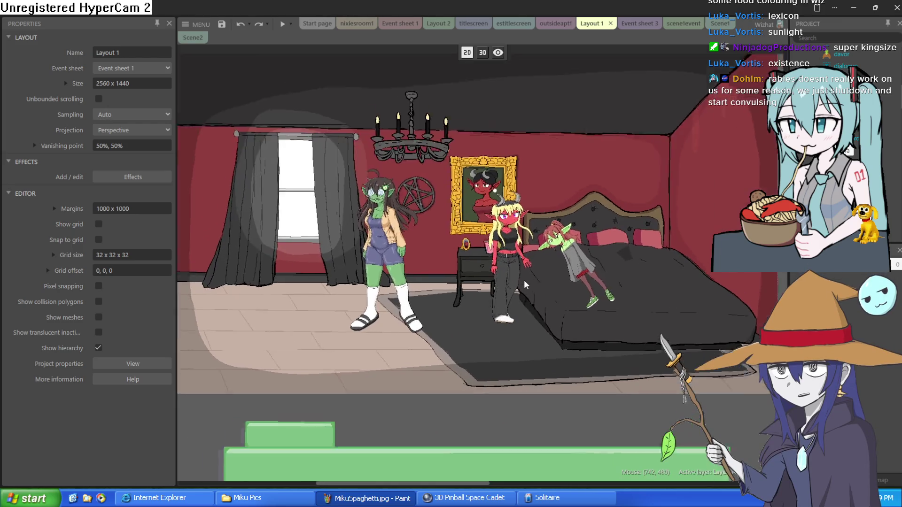
scroll(523, 280, down, 2)
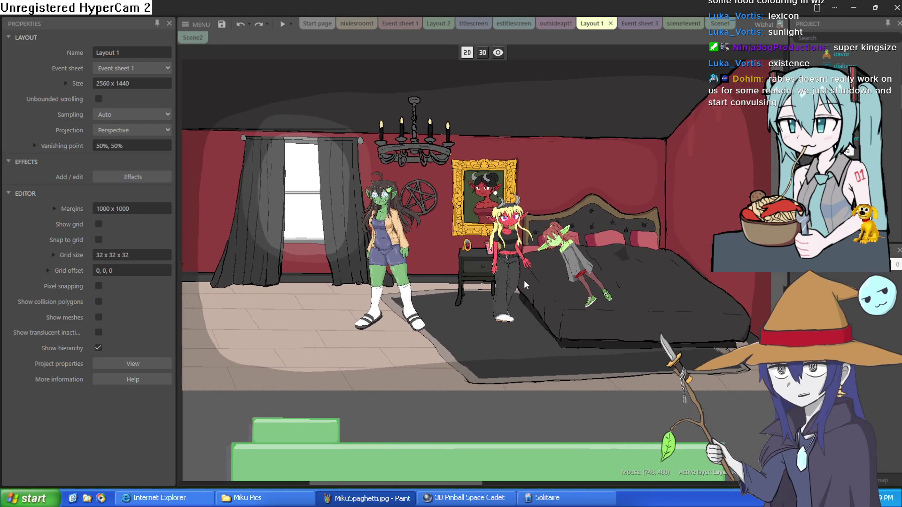
mouse_move(516, 264)
mouse_down()
mouse_move(545, 99)
mouse_move(540, 43)
mouse_up()
Move the pink-haired and green girls up to the top of the layout
right_click(536, 27)
click(559, 453)
drag(570, 419, 648, 101)
drag(374, 387, 403, 100)
scroll(403, 100, down, 5)
drag(457, 413, 461, 254)
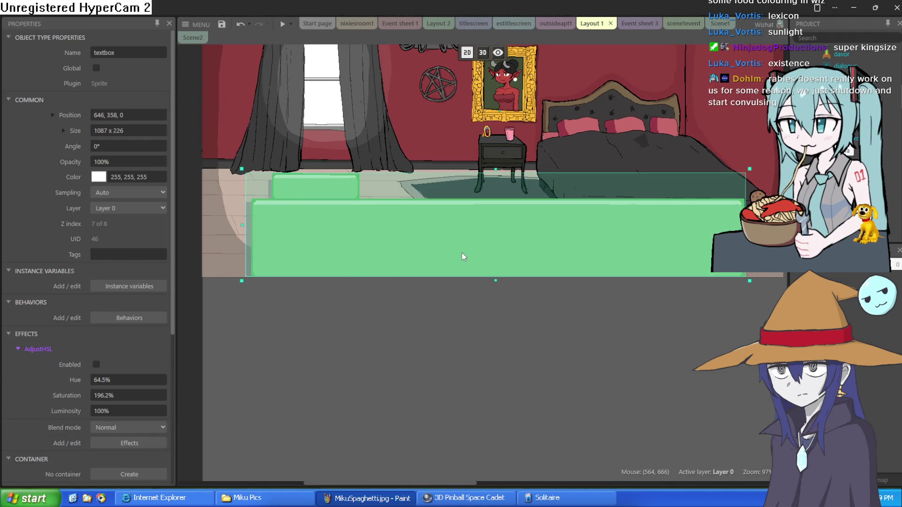
Add a mirrored moira sprite over the bed and drop the nixie sprite into the layout
click(424, 246)
mouse_move(424, 246)
mouse_down()
mouse_move(687, 195)
mouse_move(738, 195)
mouse_up()
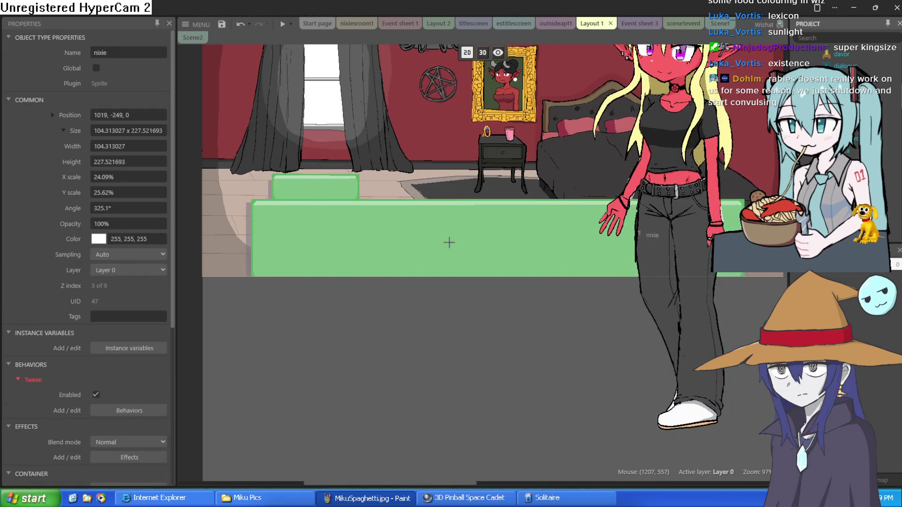
click(365, 298)
scroll(183, 232, up, 2)
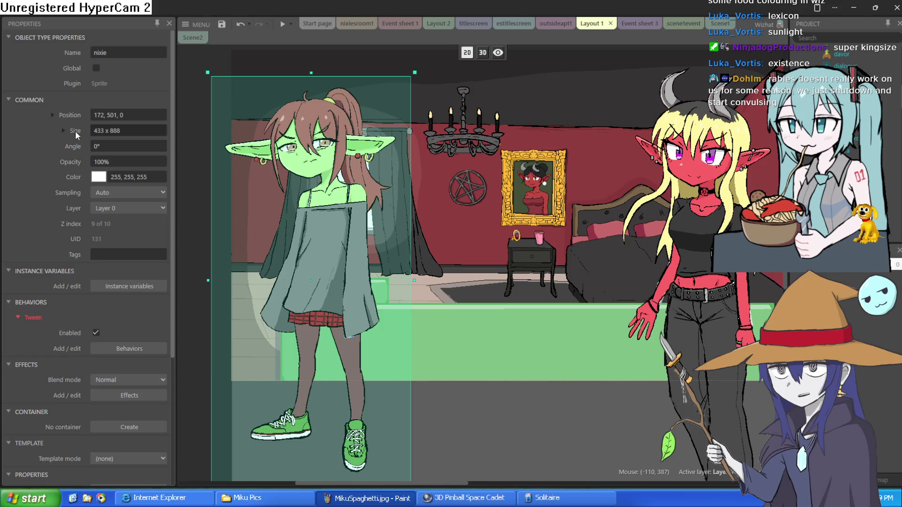
Flip nixie with a negative width of -433 and move it right and down on the left
click(63, 131)
click(99, 146)
click(99, 146)
text(-)
key(Tab)
drag(345, 267, 400, 279)
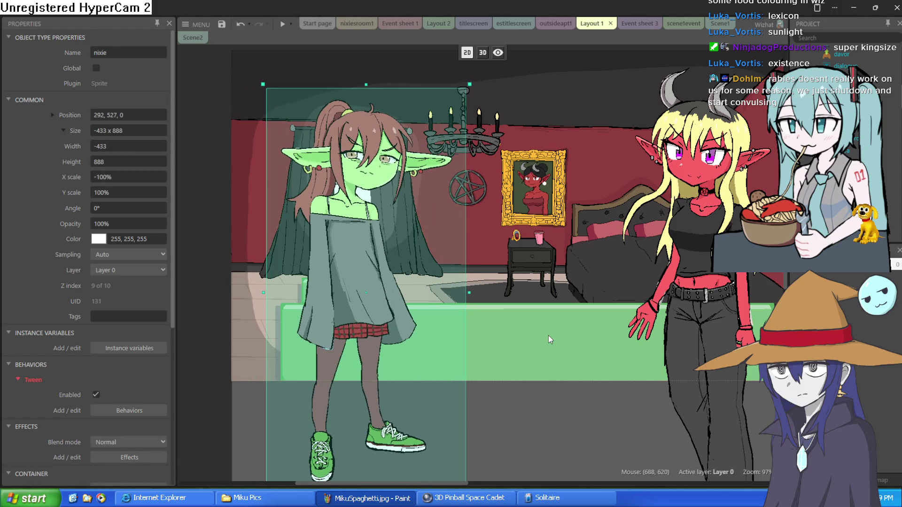
Check the textbox's position in the Layer 0 z order overview
click(548, 336)
right_click(549, 336)
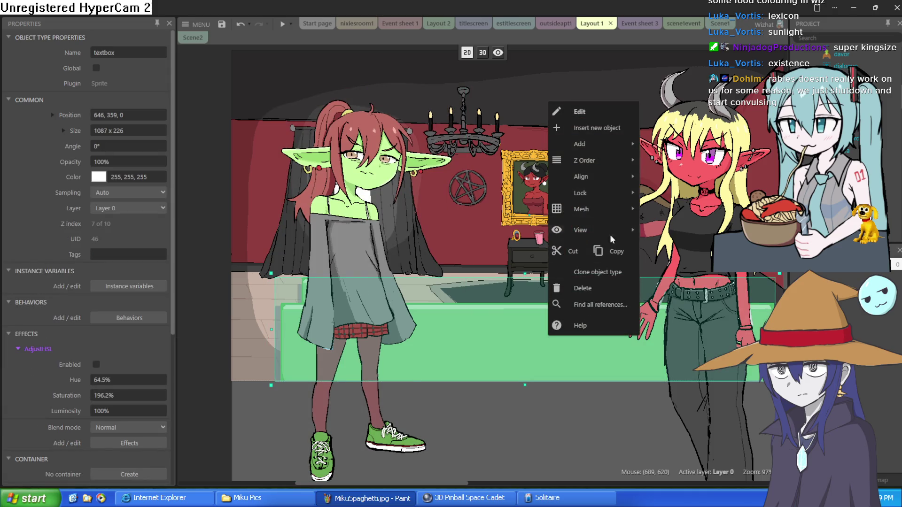
mouse_move(621, 166)
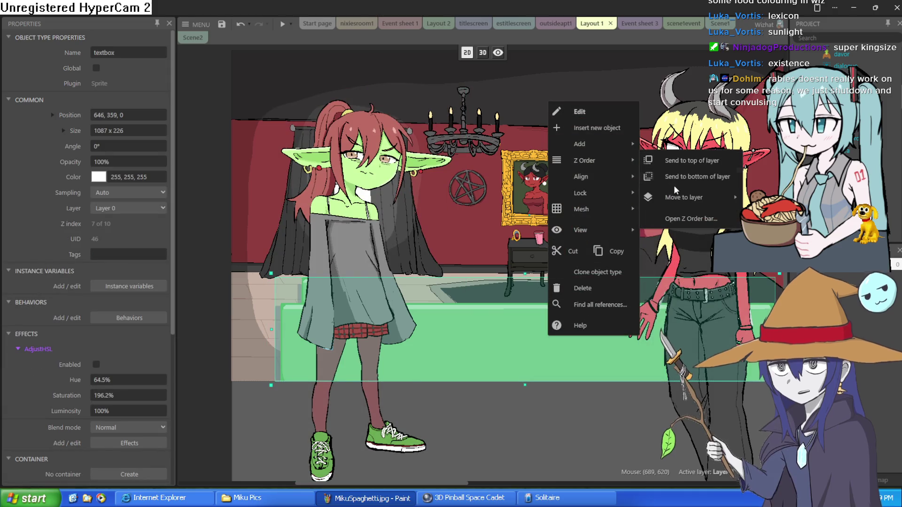
click(699, 220)
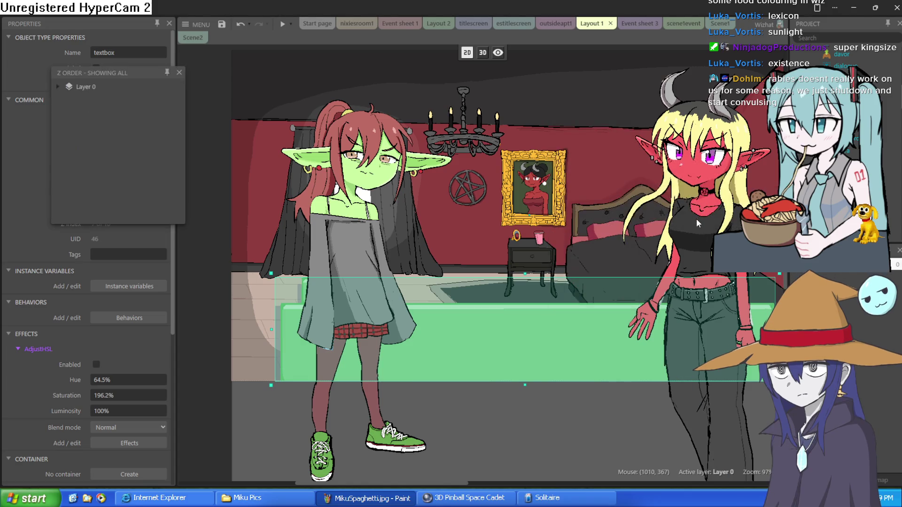
click(56, 86)
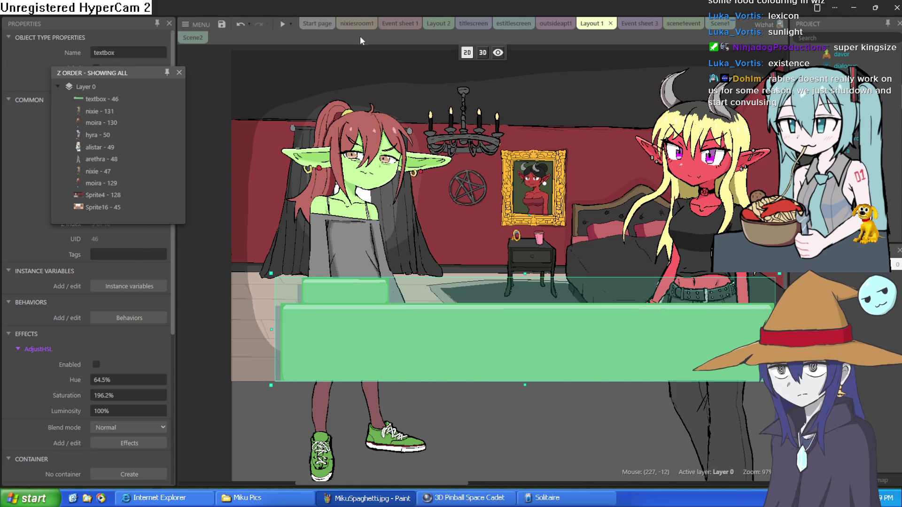
click(212, 148)
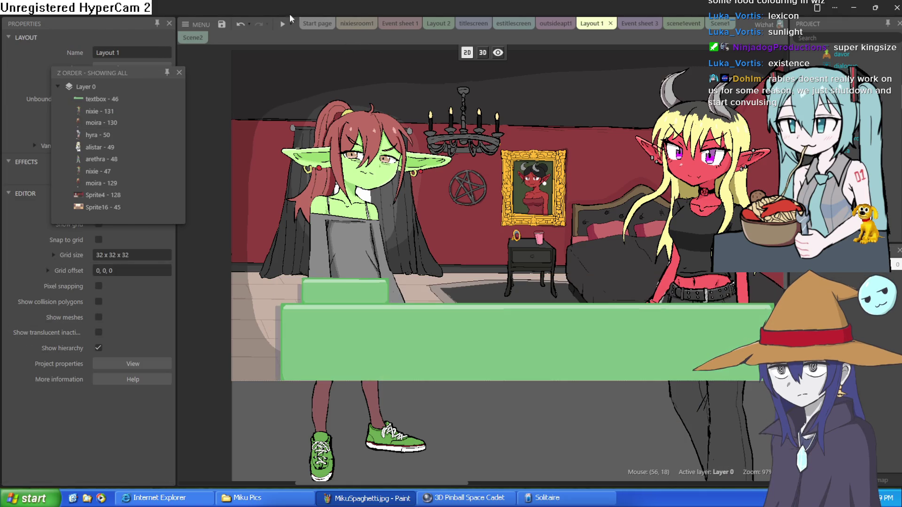
click(179, 72)
Preview the layout, then nudge nixie slightly and tick its Initially visible property
click(282, 24)
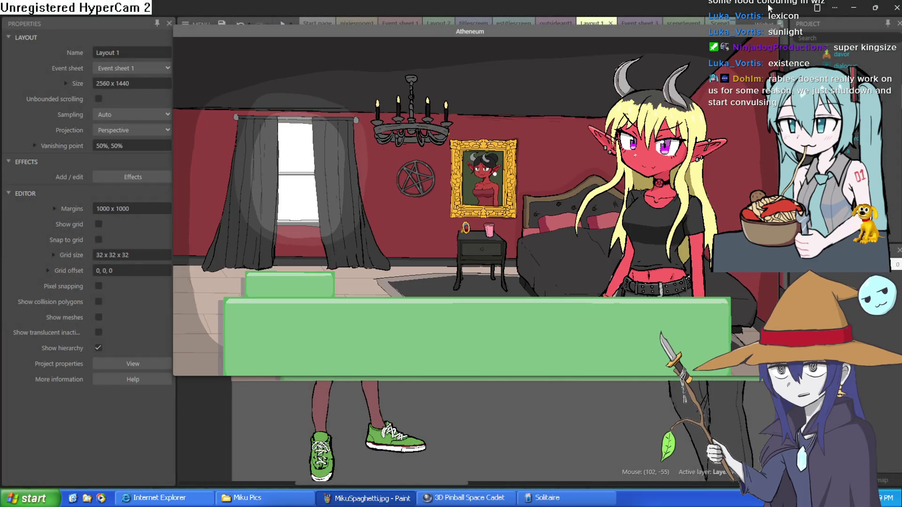
click(773, 33)
click(357, 230)
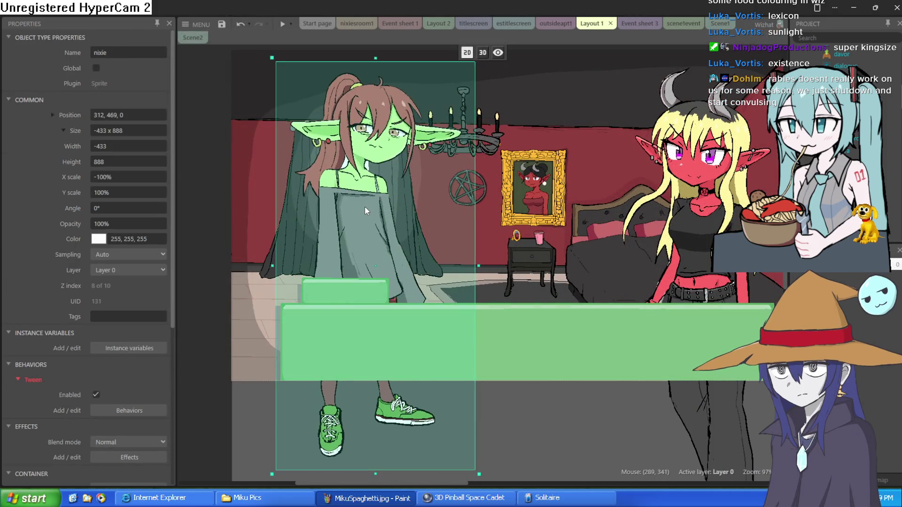
drag(360, 218, 359, 220)
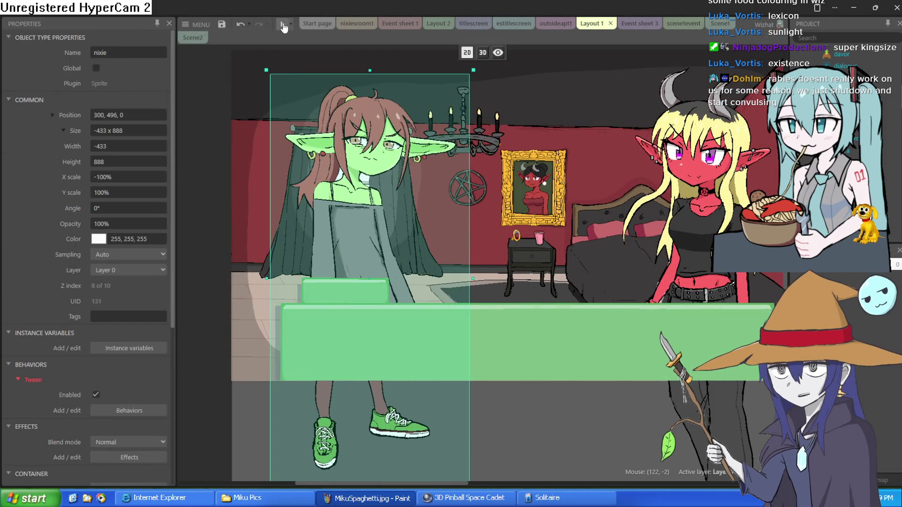
scroll(93, 353, down, 5)
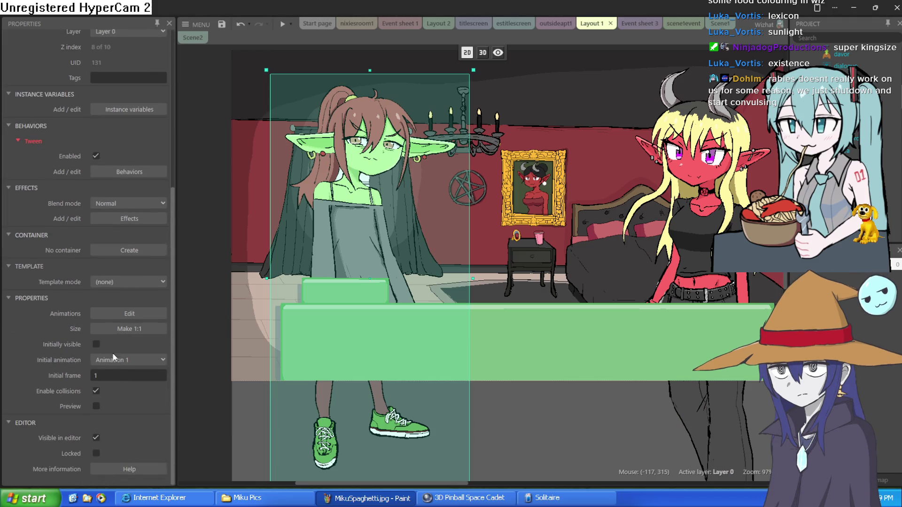
click(96, 345)
Preview the game again, exit fullscreen, and minimize the editor
click(283, 24)
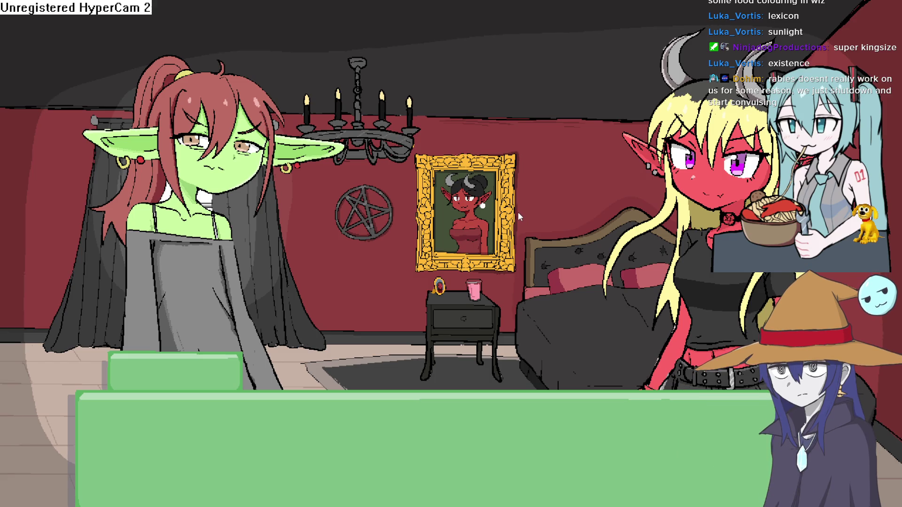
key(Escape)
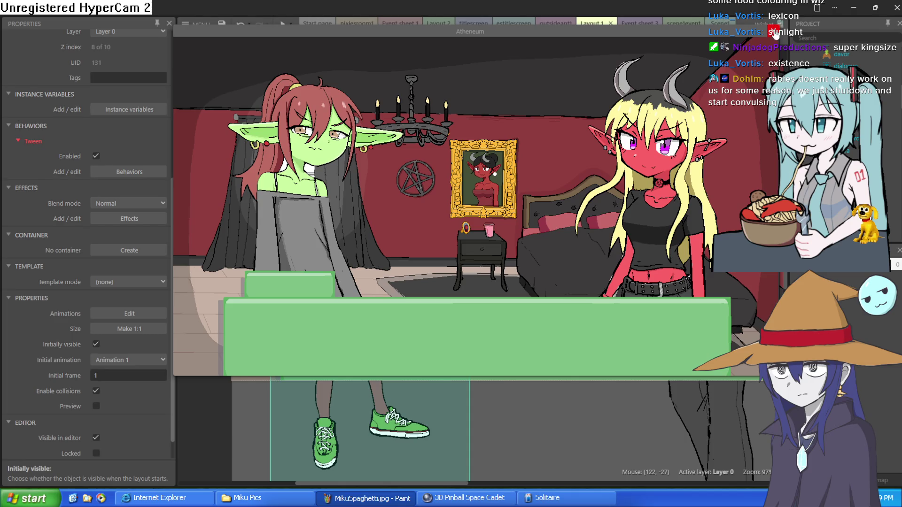
click(769, 33)
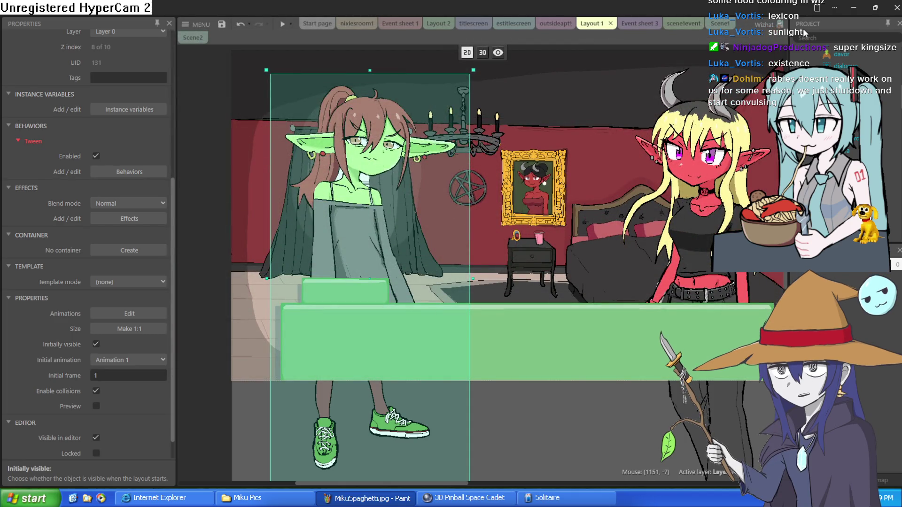
click(862, 8)
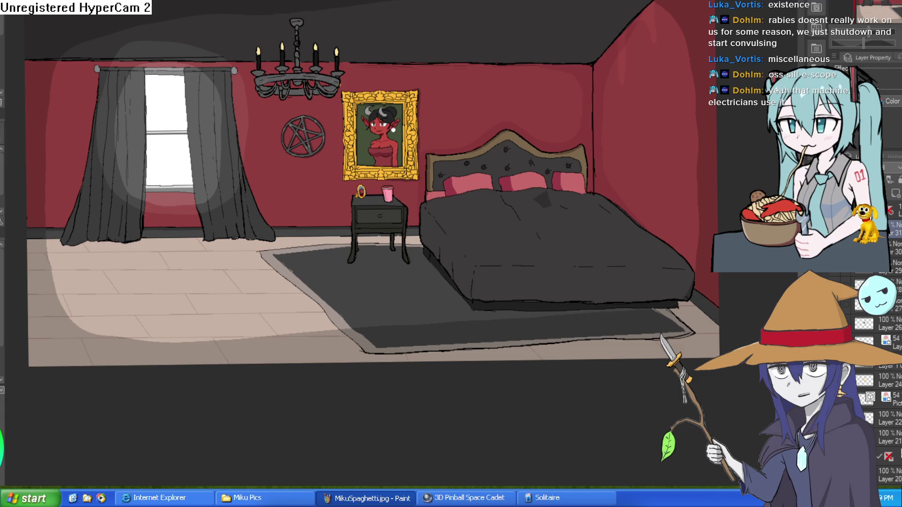
Switch to the blank 1280x720 canvas and view it at 100% with Ctrl+Alt+0
click(455, 2)
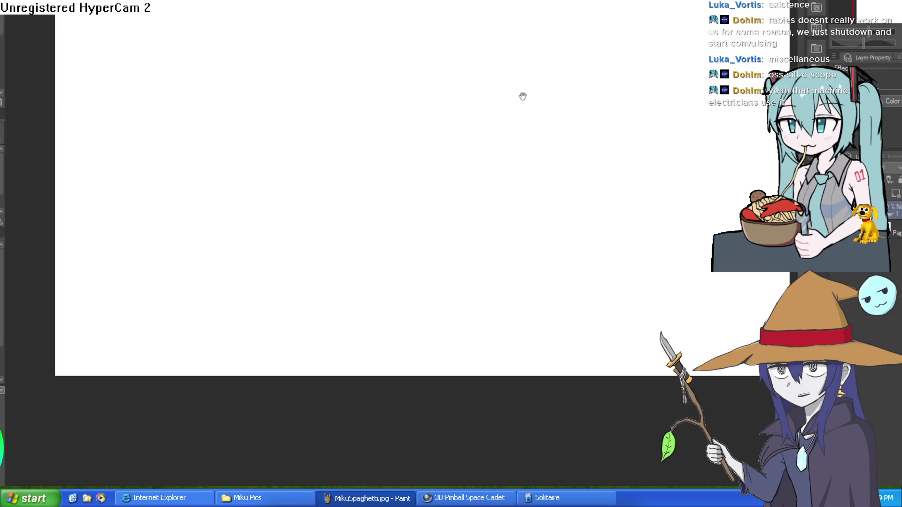
key(ctrl+alt+0)
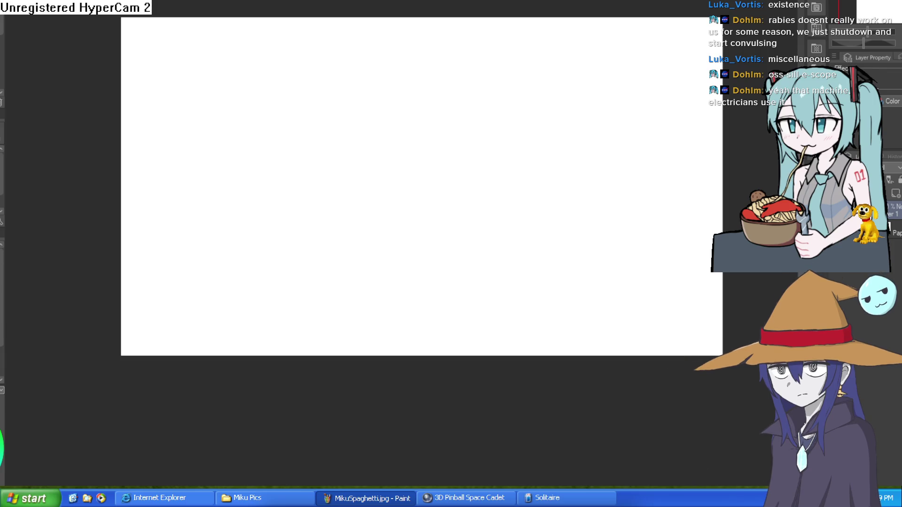
Draw a straight horizon line across the canvas and a vertical line down to it
mouse_move(117, 193)
mouse_down()
mouse_move(700, 201)
mouse_move(732, 216)
mouse_move(728, 198)
mouse_up()
key(ctrl+z)
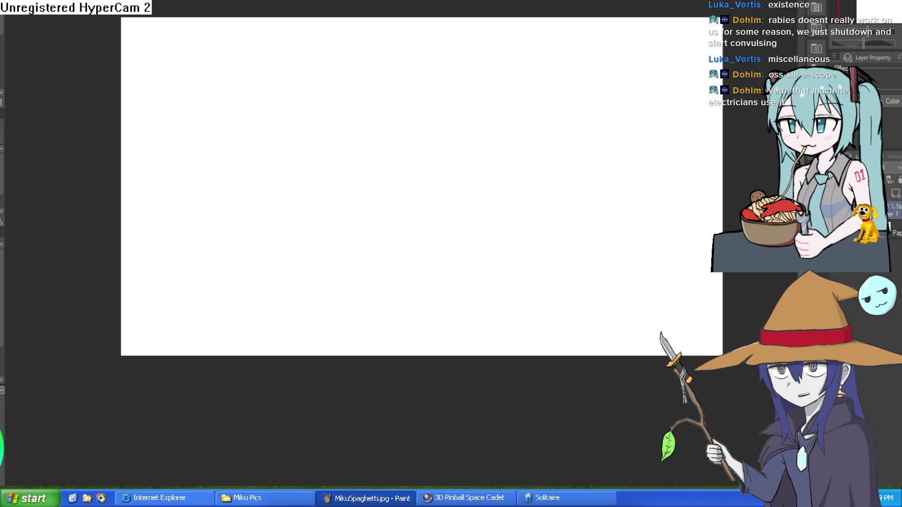
mouse_move(369, 159)
mouse_down()
mouse_move(421, 159)
mouse_move(497, 133)
mouse_move(507, 111)
mouse_up()
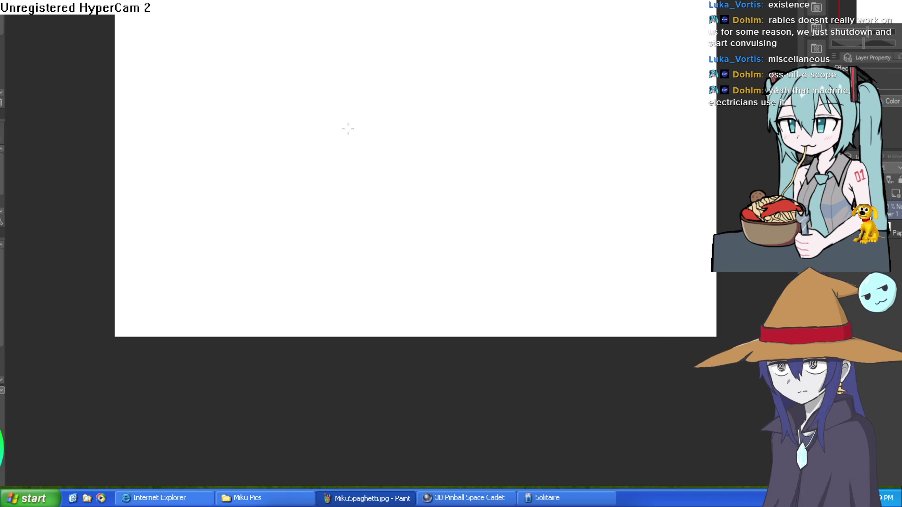
mouse_move(110, 141)
mouse_down()
mouse_move(281, 120)
mouse_move(730, 145)
mouse_up()
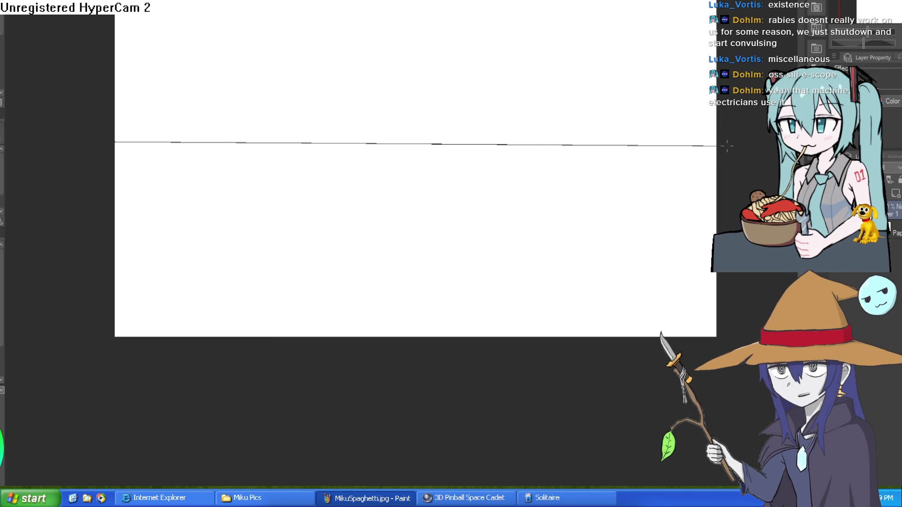
mouse_move(670, 177)
mouse_down()
mouse_move(682, 167)
mouse_move(583, 159)
mouse_up()
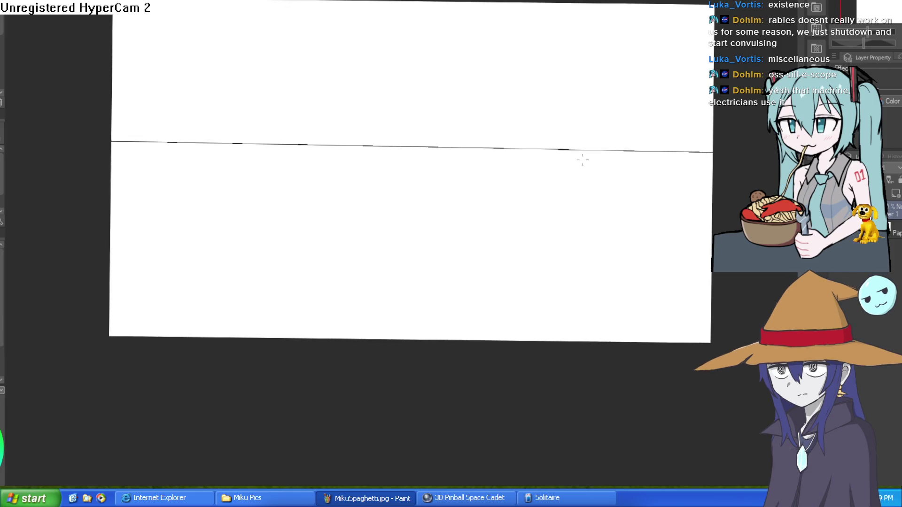
mouse_move(521, 61)
mouse_down()
mouse_move(529, 171)
mouse_move(522, 165)
mouse_up()
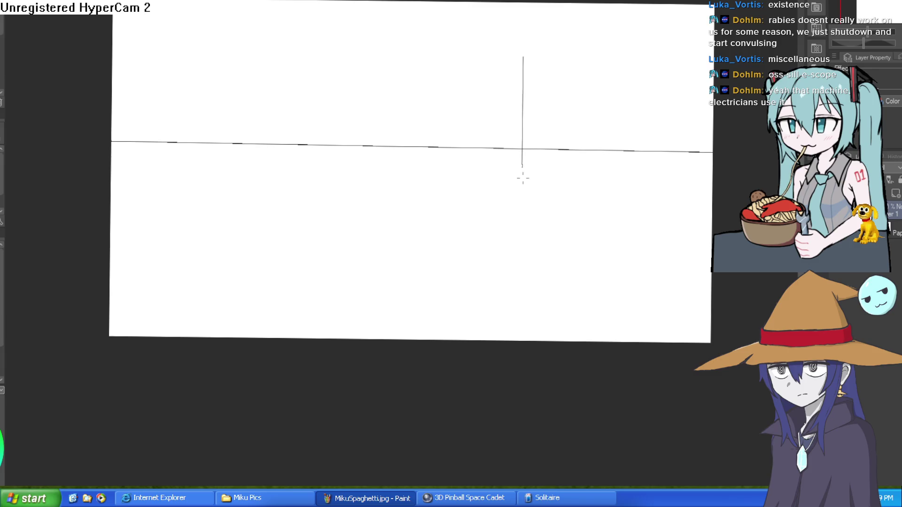
Mark the left vanishing point and draw four converging perspective lines from both points
drag(305, 139, 304, 148)
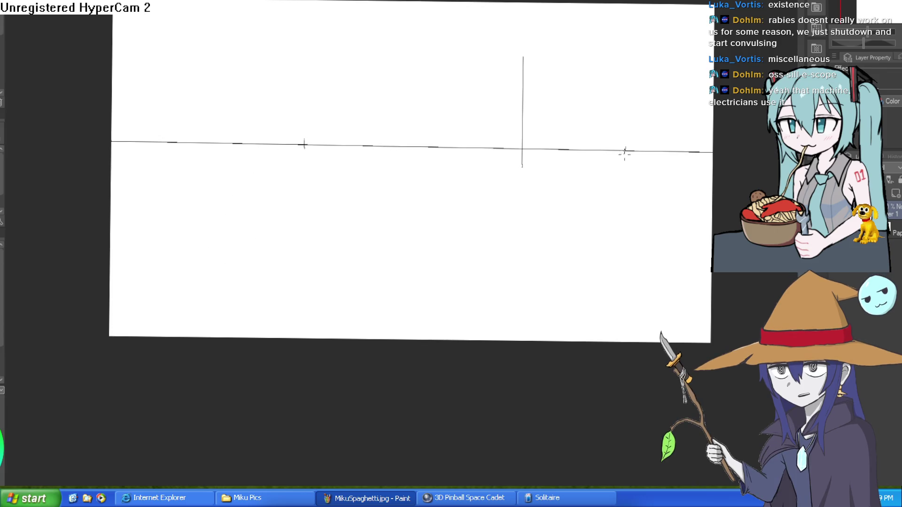
mouse_move(625, 151)
mouse_down()
mouse_move(177, 251)
mouse_move(85, 251)
mouse_move(71, 238)
mouse_up()
mouse_move(306, 146)
mouse_down()
mouse_move(479, 184)
mouse_move(731, 186)
mouse_up()
mouse_move(625, 151)
mouse_down()
mouse_move(569, 97)
mouse_move(413, 0)
mouse_move(465, 0)
mouse_up()
mouse_move(306, 146)
mouse_down()
mouse_move(671, 0)
mouse_move(663, 0)
mouse_up()
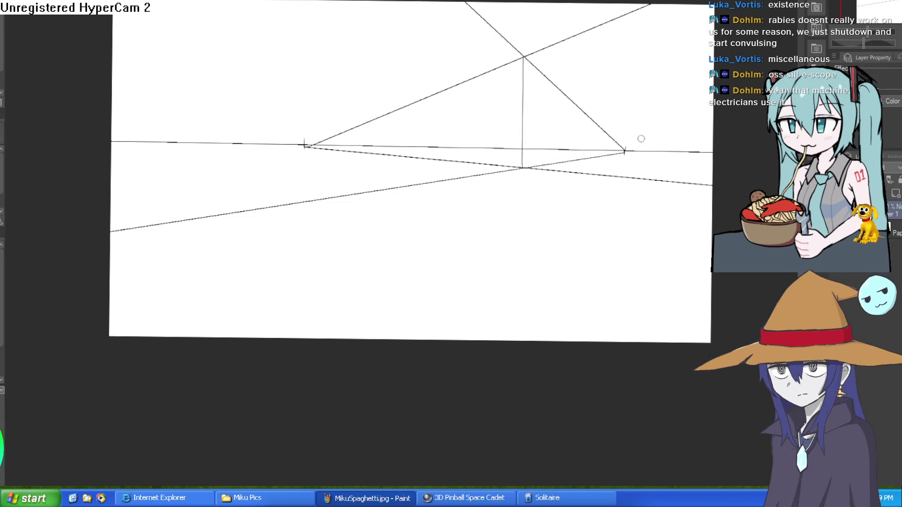
click(892, 101)
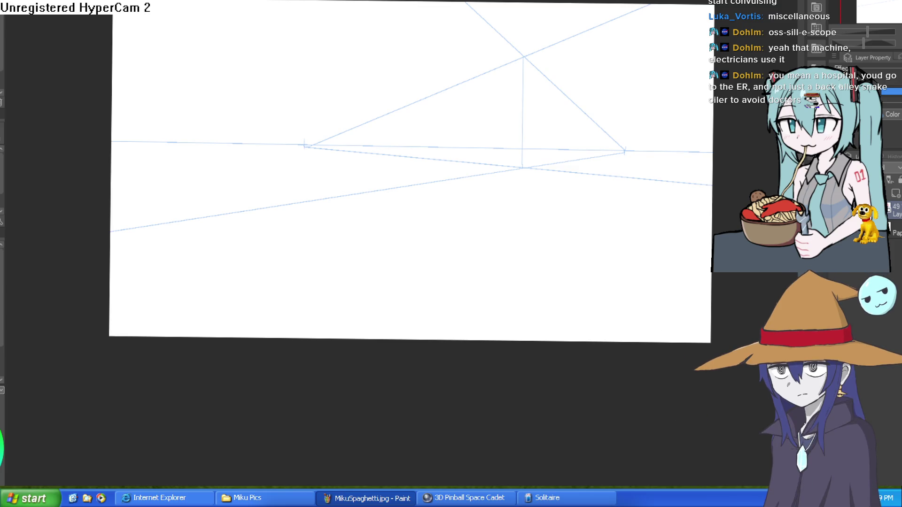
Turn on Layer Color for the guide layer so the perspective lines show light blue
scroll(511, 91, up, 3)
Add a new layer and ink the room's vertical corner line over the guide
mouse_move(551, 105)
mouse_down()
mouse_move(534, 76)
mouse_move(524, 123)
mouse_up()
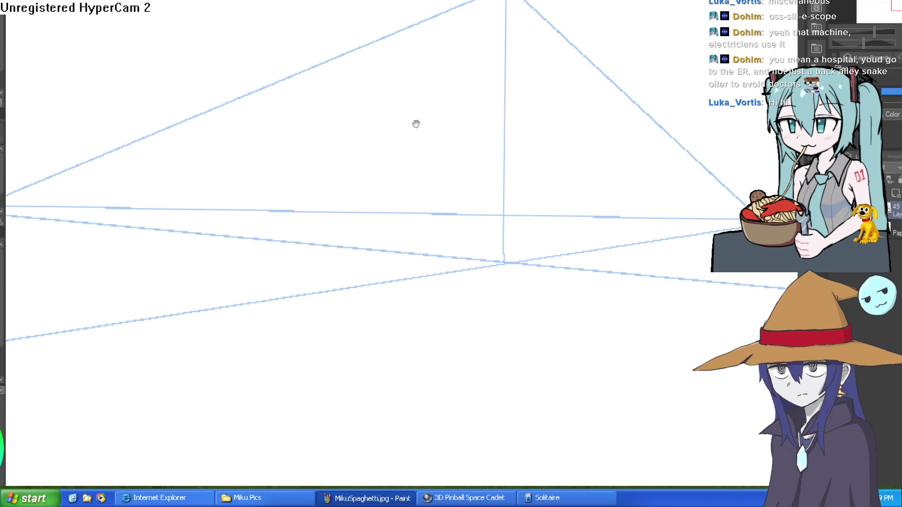
drag(416, 125, 396, 168)
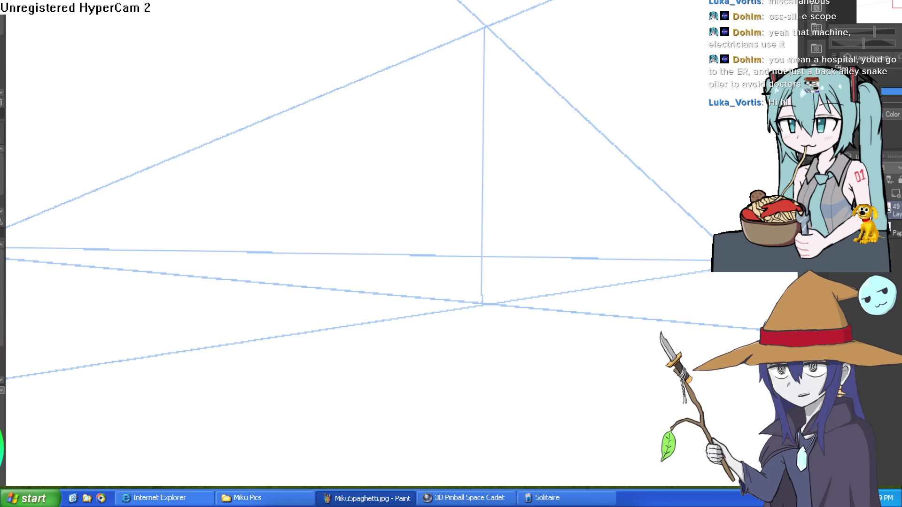
drag(484, 27, 482, 302)
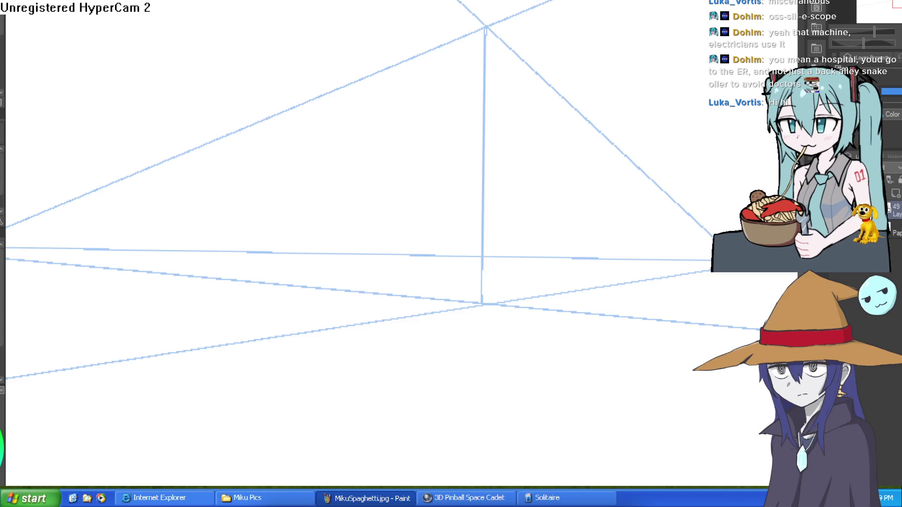
click(898, 187)
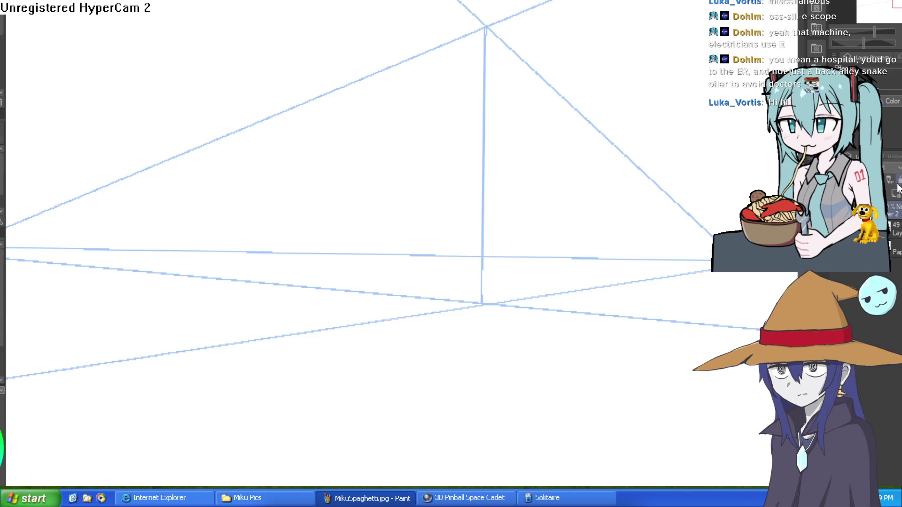
drag(485, 29, 483, 305)
key(ctrl+z)
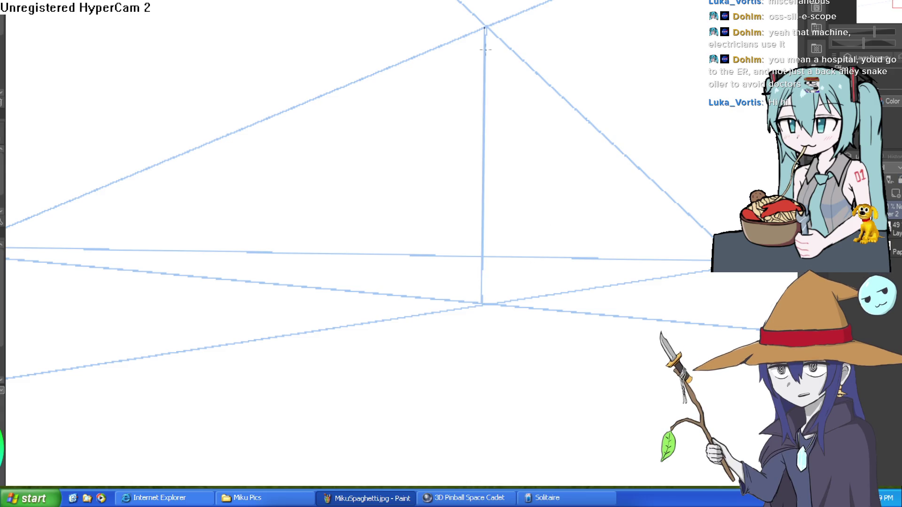
drag(485, 28, 482, 306)
Ink the two upper wall lines and the floor line along the guides, then hide the layer
scroll(482, 305, down, 3)
mouse_move(489, 151)
mouse_down()
mouse_move(689, 66)
mouse_move(681, 82)
mouse_up()
drag(488, 151, 393, 61)
scroll(544, 147, down, 3)
mouse_move(624, 117)
mouse_down()
mouse_move(650, 81)
mouse_move(509, 154)
mouse_up()
mouse_move(452, 174)
mouse_down()
mouse_move(747, 125)
mouse_move(465, 171)
mouse_move(630, 90)
mouse_move(77, 324)
mouse_up()
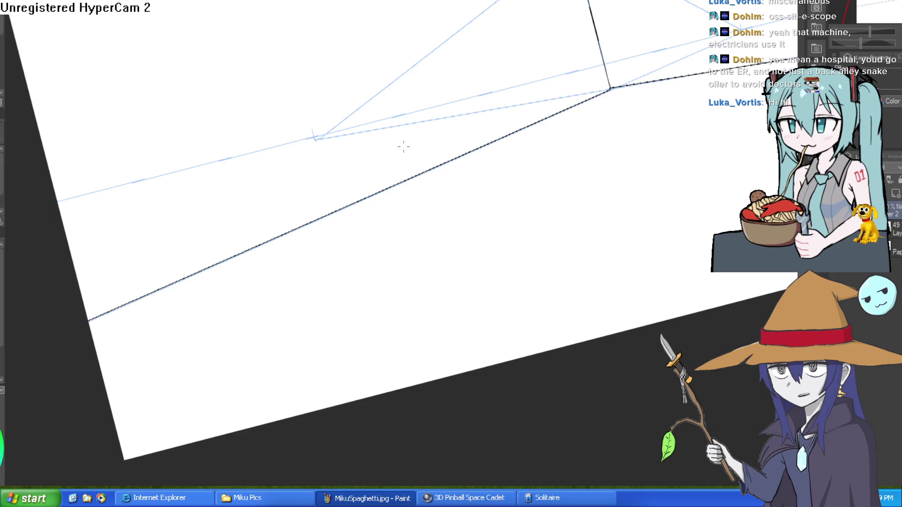
scroll(685, 255, down, 8)
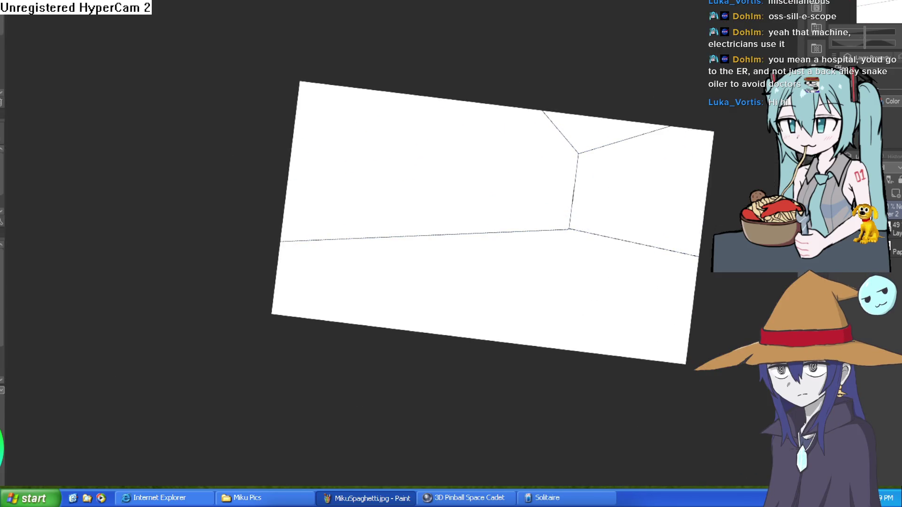
mouse_move(681, 261)
mouse_down()
mouse_move(654, 282)
mouse_move(655, 294)
mouse_move(642, 275)
mouse_move(607, 270)
mouse_up()
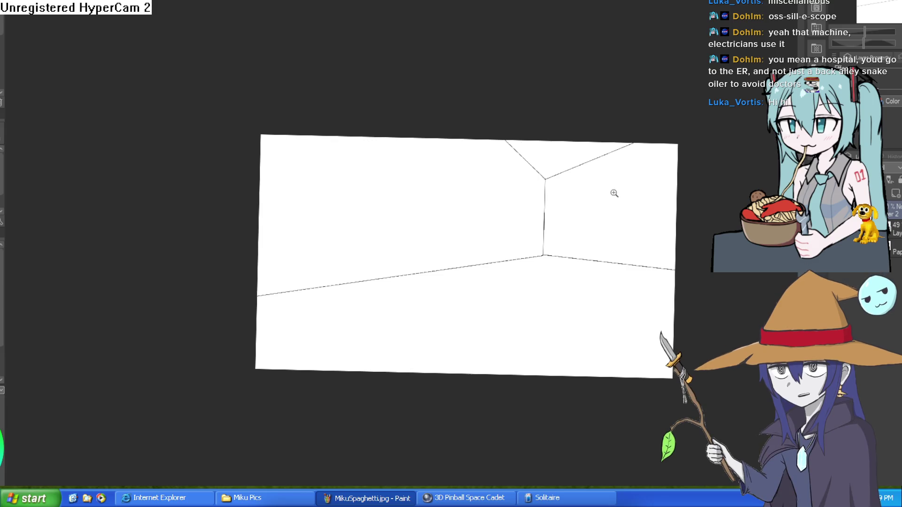
scroll(614, 193, up, 1)
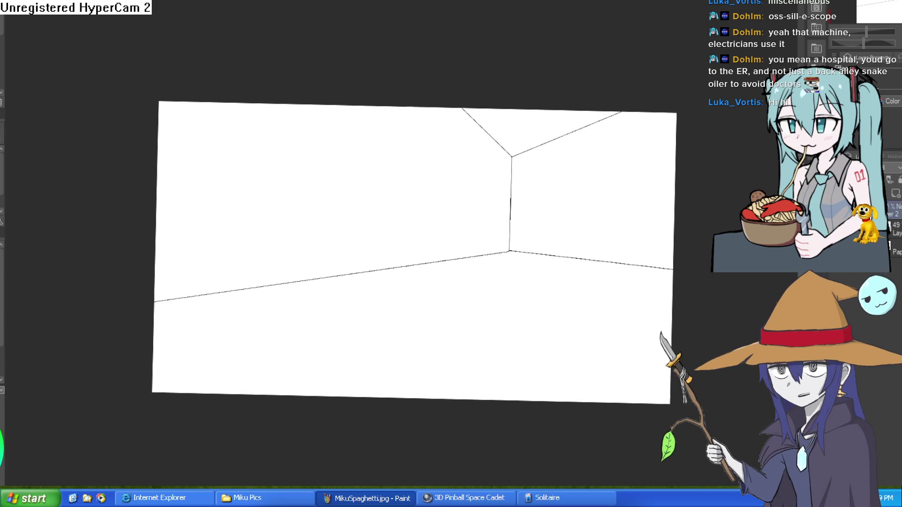
click(886, 166)
Add Layer 3 and draw a horizon line, a receding diagonal and a vertical line
click(899, 196)
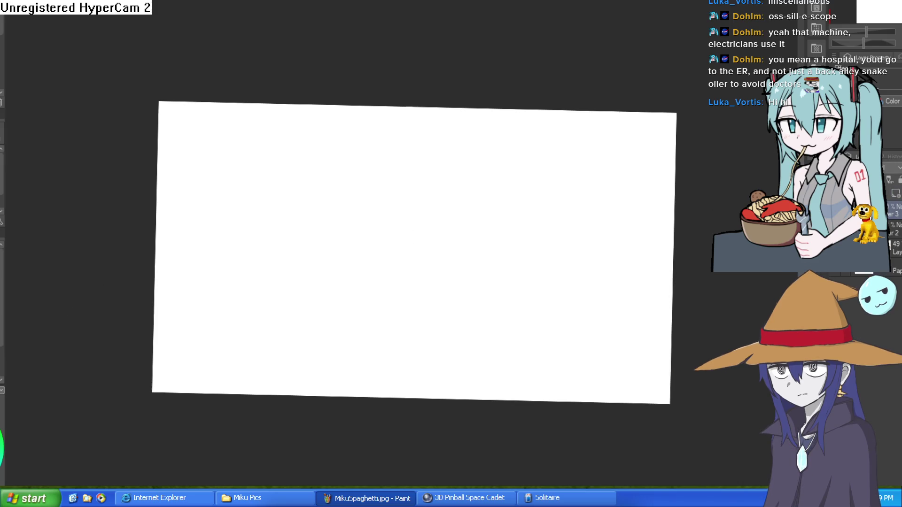
mouse_move(171, 247)
mouse_down()
mouse_move(708, 258)
mouse_move(712, 270)
mouse_up()
mouse_move(698, 303)
mouse_down()
mouse_move(681, 296)
mouse_move(683, 281)
mouse_up()
drag(519, 269, 524, 94)
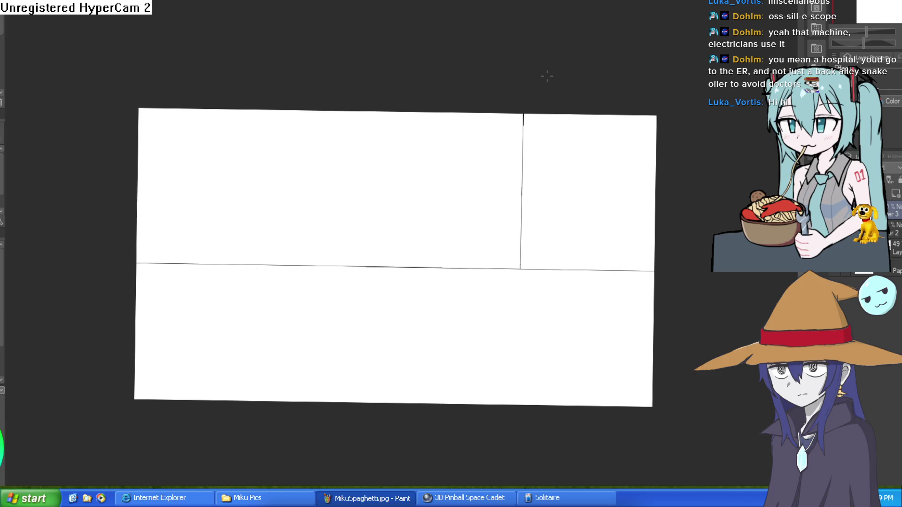
key(ctrl+z)
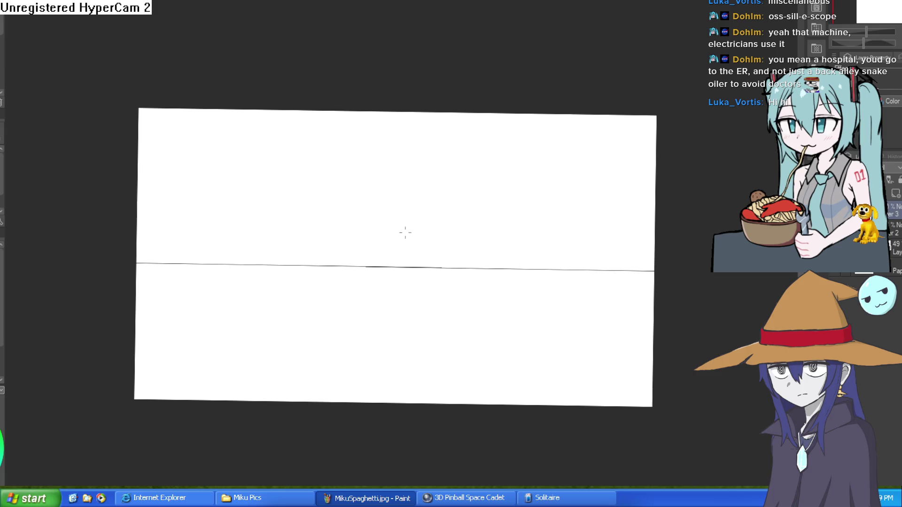
drag(404, 231, 693, 349)
drag(495, 253, 494, 92)
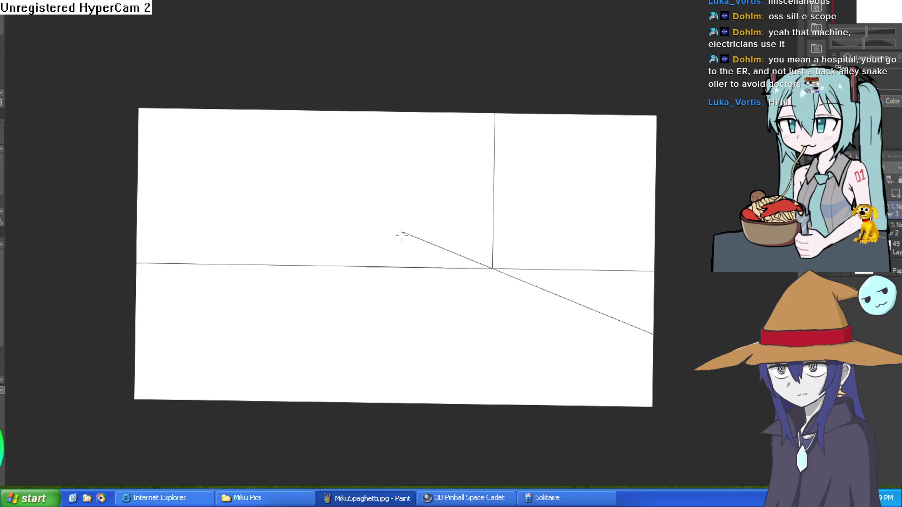
Draw the box's right vertical edge, redoing one misplaced stroke
scroll(610, 197, down, 2)
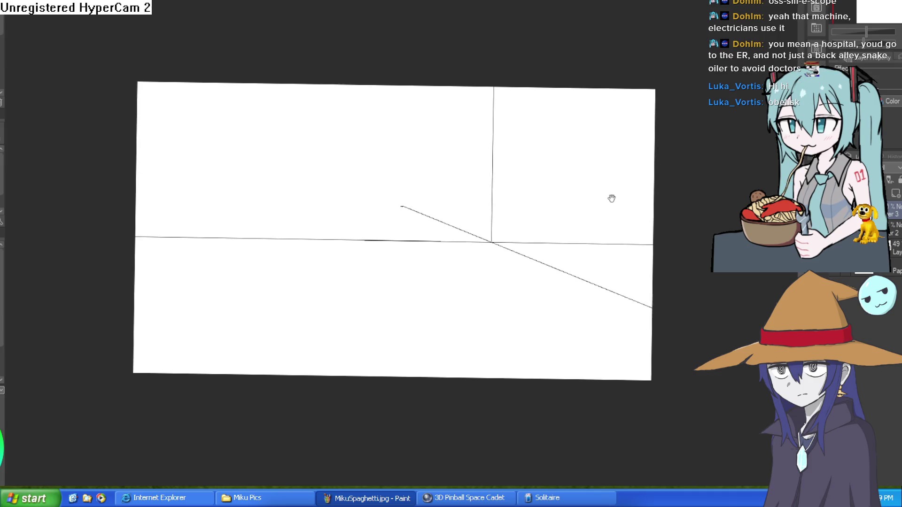
drag(614, 204, 618, 195)
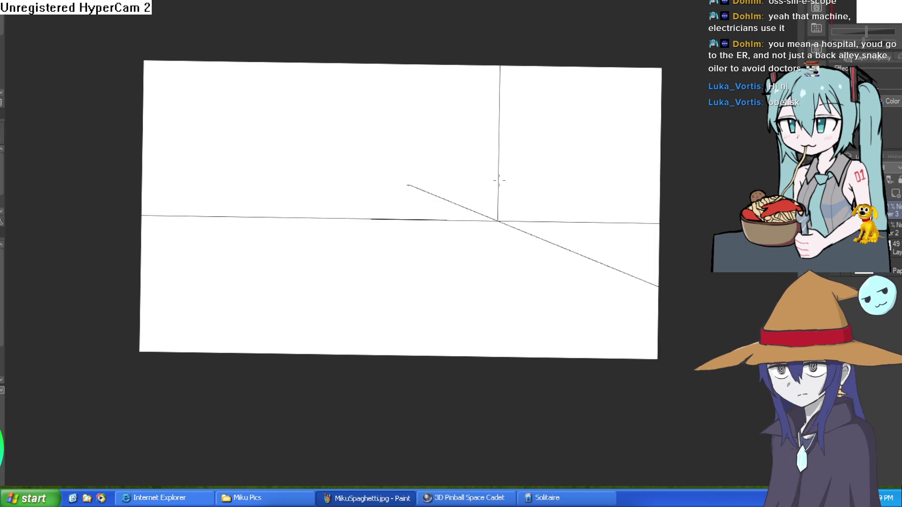
scroll(559, 193, up, 2)
scroll(568, 240, down, 2)
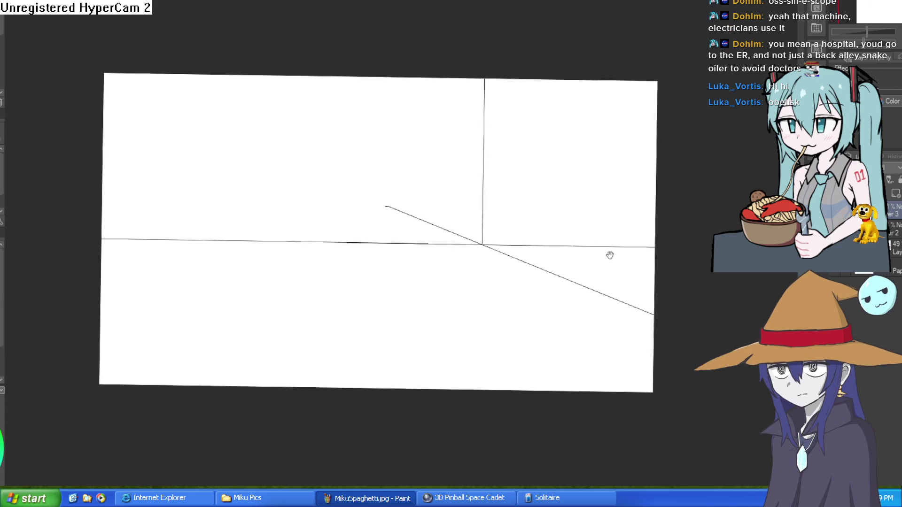
drag(611, 256, 543, 245)
drag(540, 199, 536, 302)
key(ctrl+z)
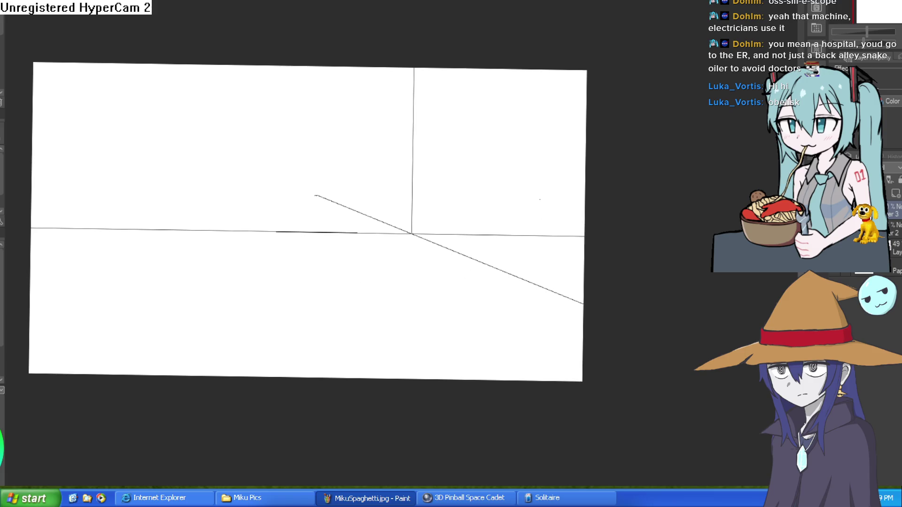
mouse_move(539, 199)
mouse_down()
mouse_move(537, 337)
mouse_move(582, 337)
mouse_up()
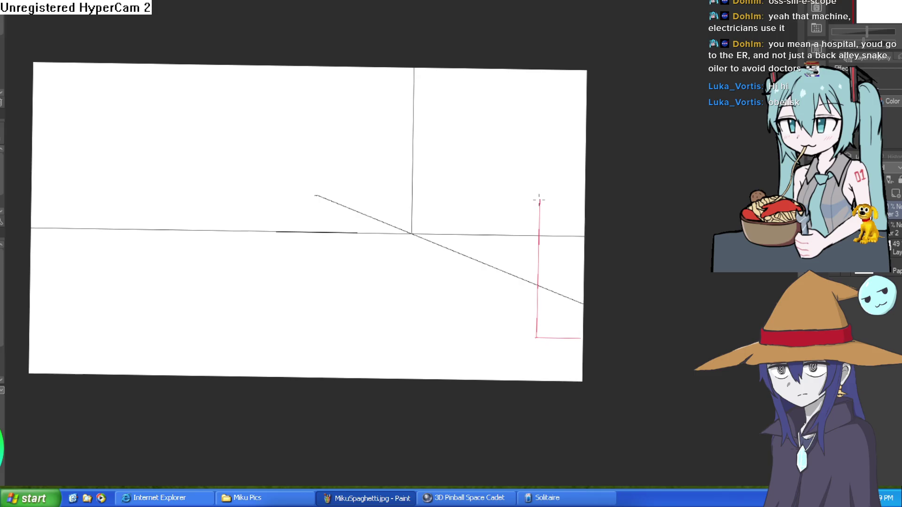
Draw the box's top and bottom edges to the vanishing point plus two vertical dividers
drag(588, 199, 315, 195)
drag(536, 338, 316, 195)
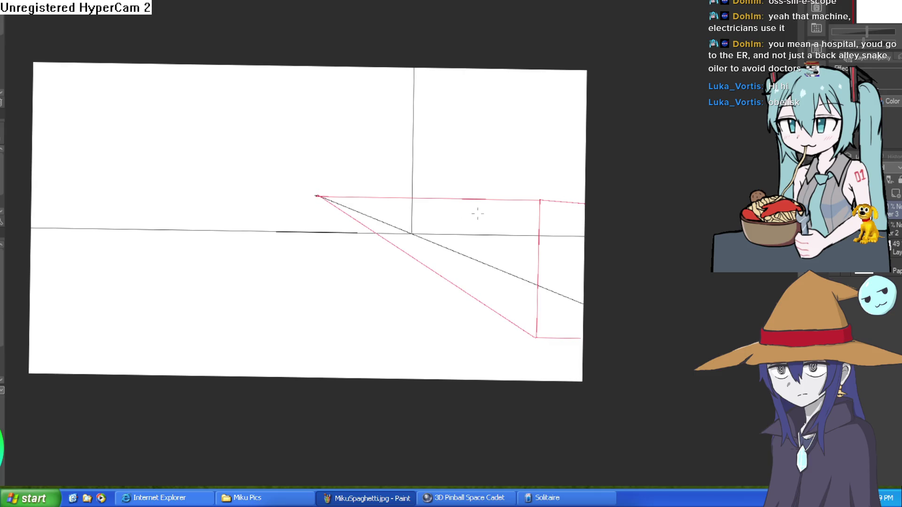
drag(437, 201, 435, 270)
drag(437, 220, 437, 277)
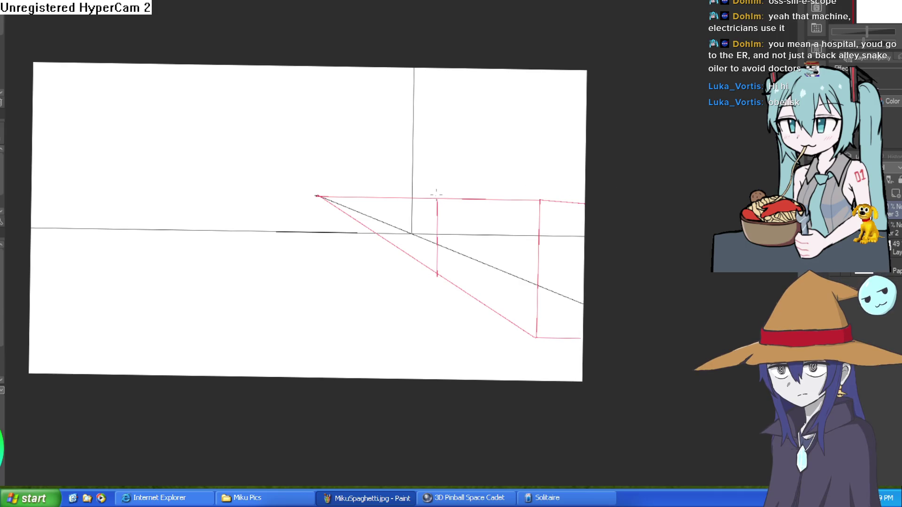
Start a base line below the vanishing point
drag(544, 236, 552, 237)
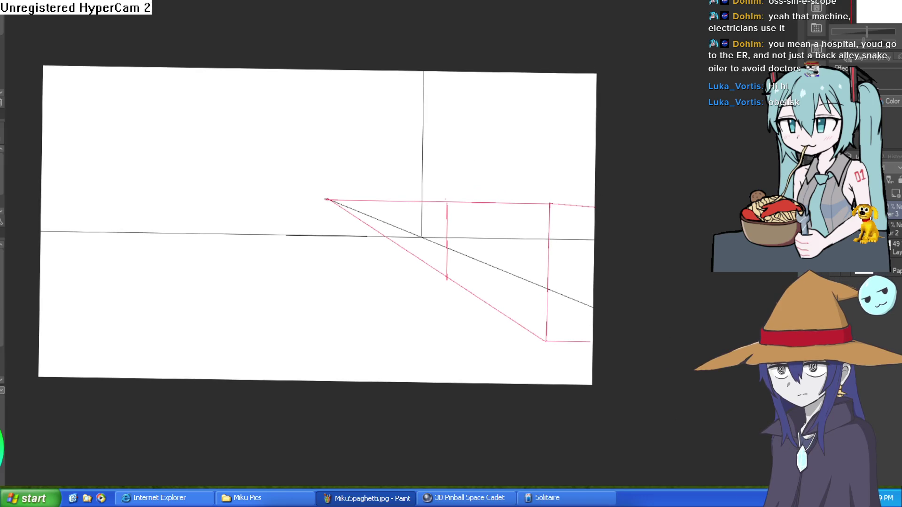
mouse_move(501, 274)
mouse_down()
mouse_move(542, 256)
mouse_move(535, 276)
mouse_up()
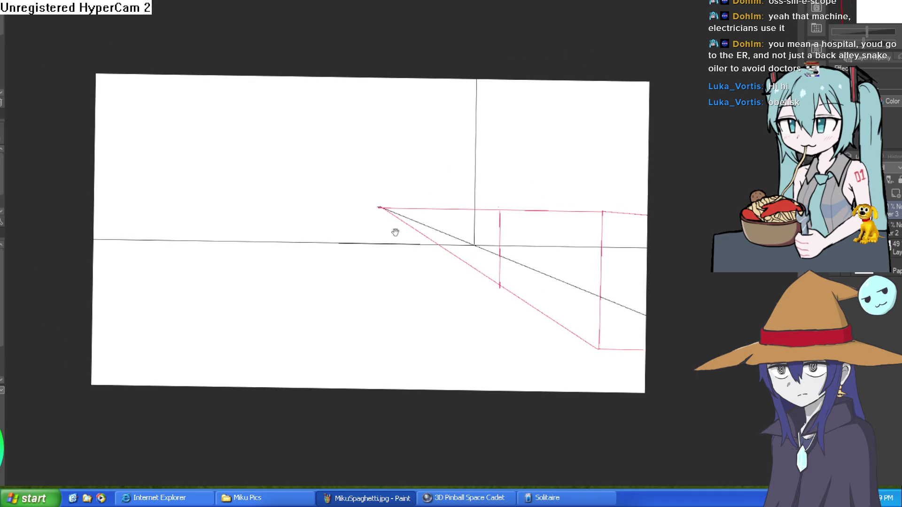
drag(395, 232, 439, 174)
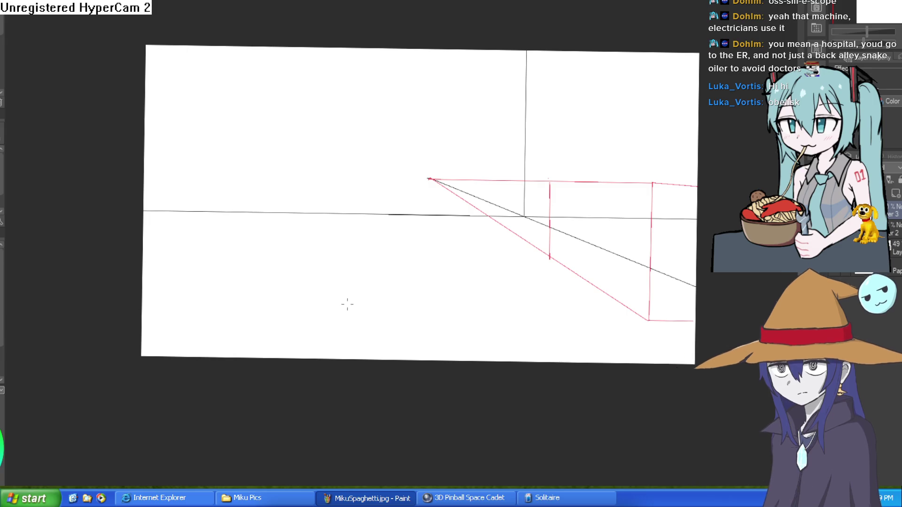
mouse_move(347, 308)
mouse_down()
mouse_move(531, 310)
mouse_move(429, 180)
mouse_move(346, 309)
mouse_up()
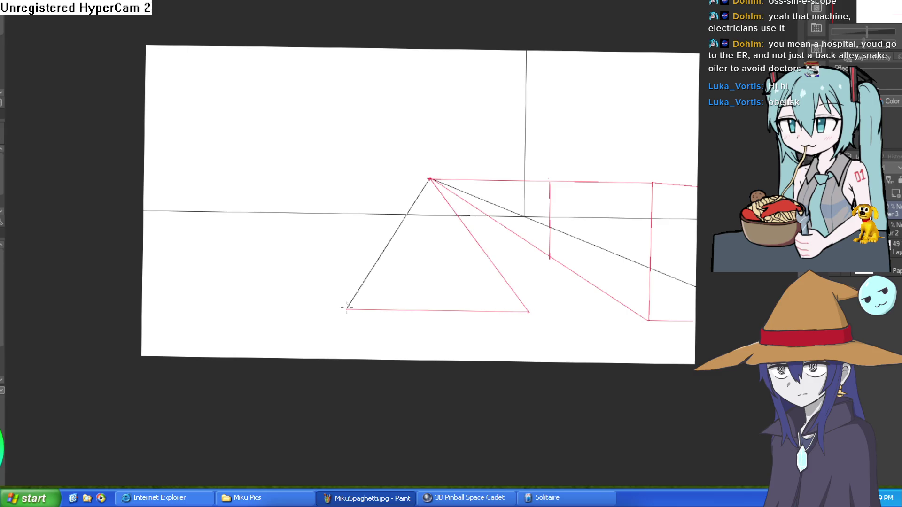
Add a crossbar, extend the table top's front edge, and draw the left and right legs
mouse_move(390, 243)
mouse_down()
mouse_move(481, 244)
mouse_move(489, 254)
mouse_move(479, 245)
mouse_up()
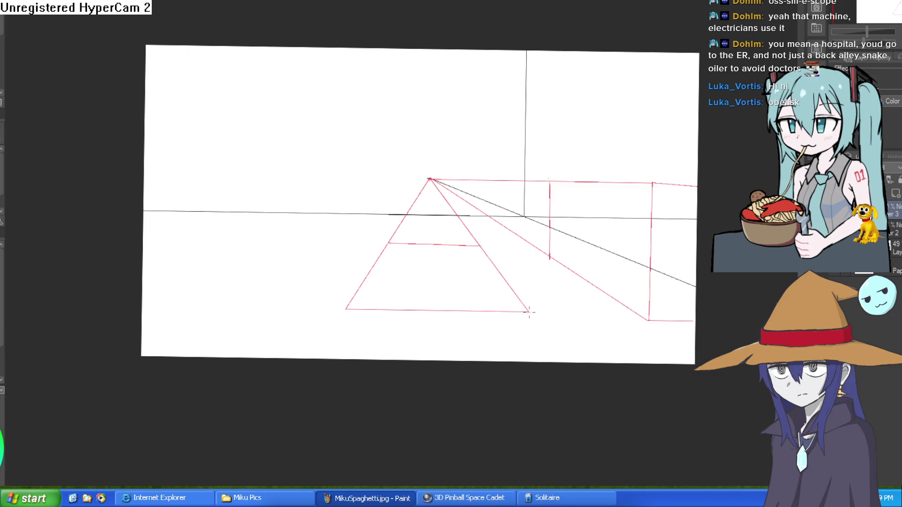
drag(500, 317, 346, 318)
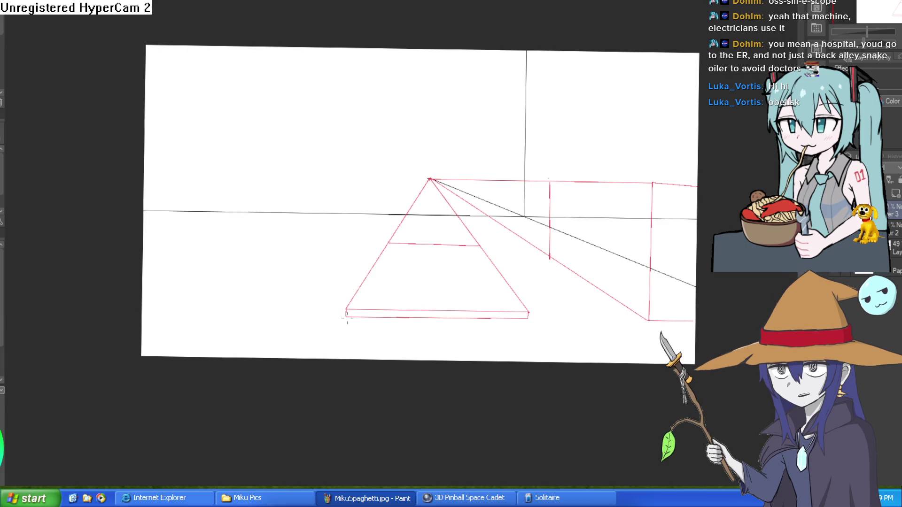
drag(346, 343, 355, 363)
drag(527, 321, 517, 365)
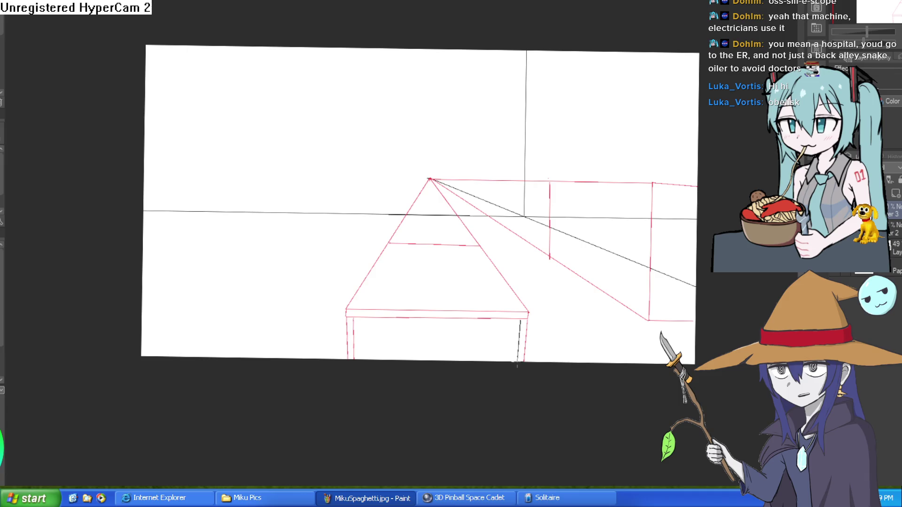
scroll(506, 288, up, 2)
scroll(506, 278, down, 4)
mouse_move(549, 256)
mouse_down()
mouse_move(592, 236)
mouse_move(590, 183)
mouse_move(649, 161)
mouse_move(622, 220)
mouse_move(630, 216)
mouse_move(608, 198)
mouse_move(630, 175)
mouse_up()
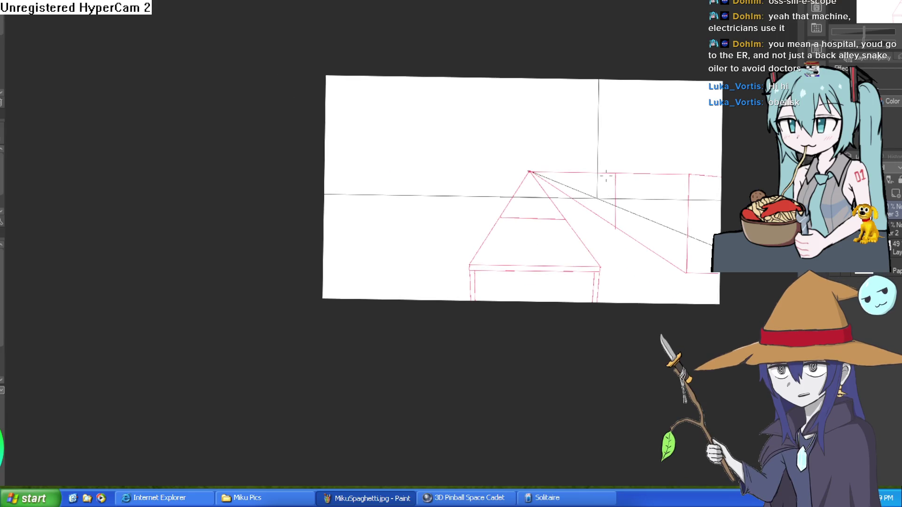
Add two more vertical divider lines inside the right-hand red box
drag(600, 219, 601, 217)
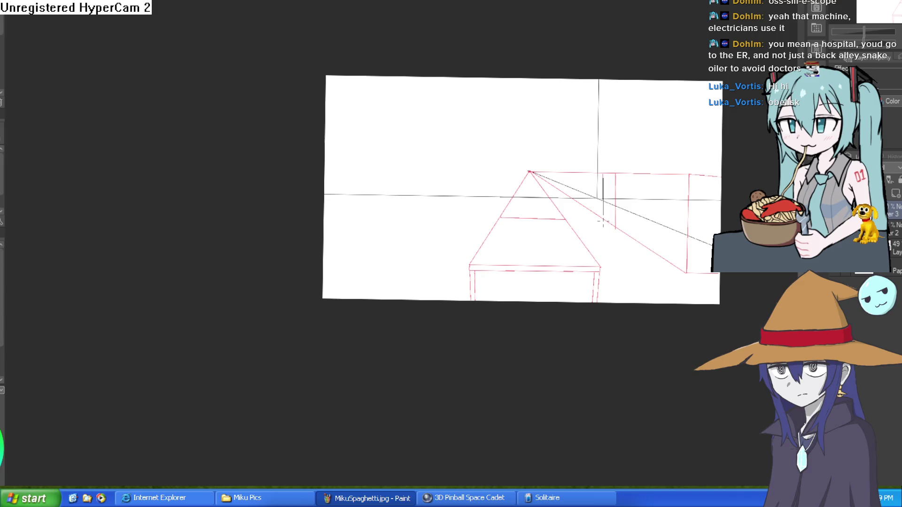
mouse_move(647, 177)
mouse_down()
mouse_move(647, 247)
mouse_move(670, 181)
mouse_up()
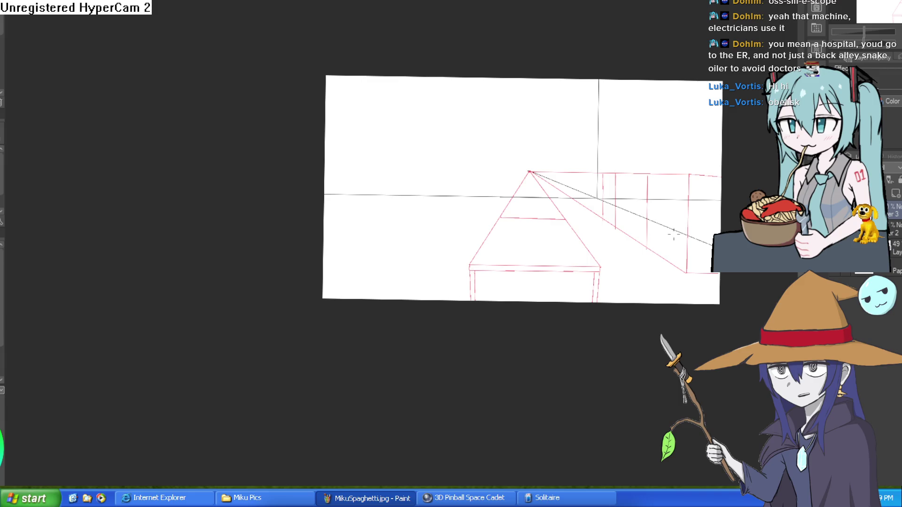
mouse_move(650, 227)
mouse_down()
mouse_move(620, 187)
mouse_move(638, 202)
mouse_move(595, 255)
mouse_up()
scroll(630, 175, up, 3)
scroll(656, 192, down, 4)
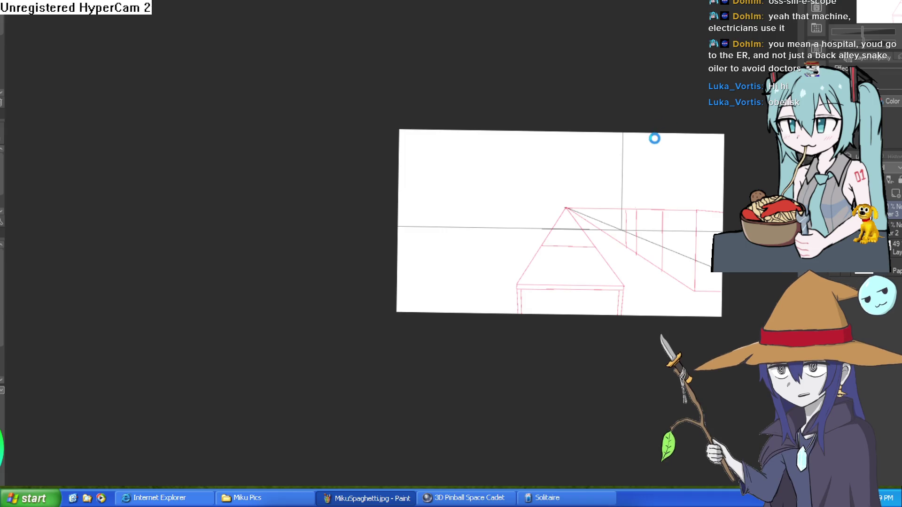
key(ctrl+Tab)
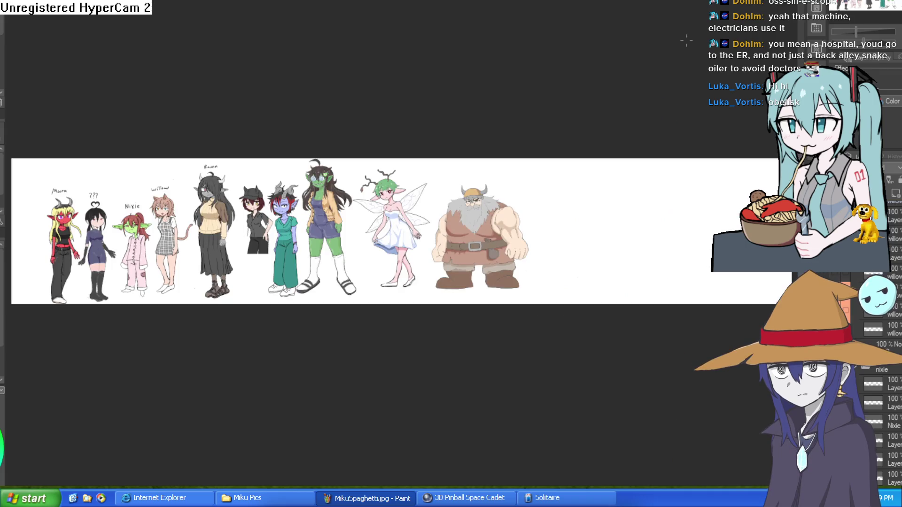
Zoom in on Nixie and Willow, then pan to bring more lineup characters into view
mouse_move(147, 231)
mouse_down()
mouse_move(132, 207)
mouse_move(337, 238)
mouse_move(333, 253)
mouse_move(339, 243)
mouse_up()
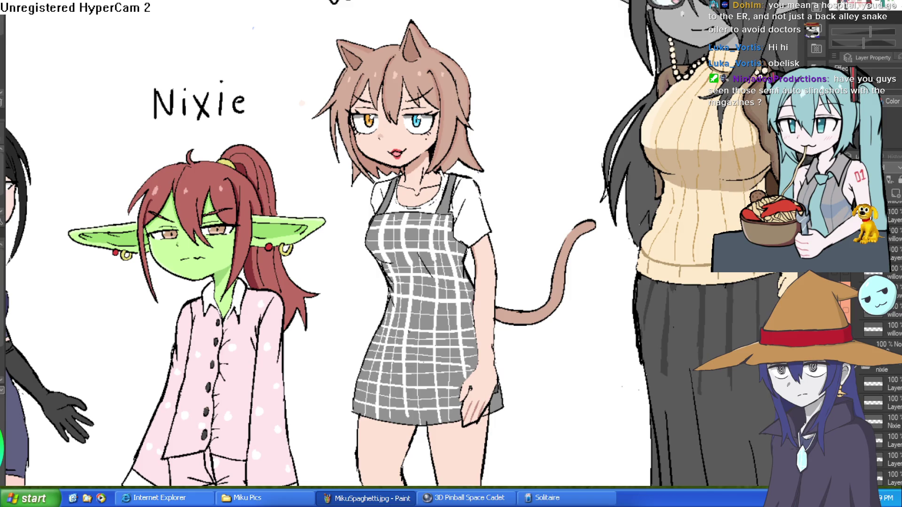
drag(761, 127, 636, 207)
drag(864, 208, 636, 207)
mouse_move(756, 252)
mouse_down()
mouse_move(636, 280)
mouse_move(540, 268)
mouse_move(484, 187)
mouse_move(413, 322)
mouse_up()
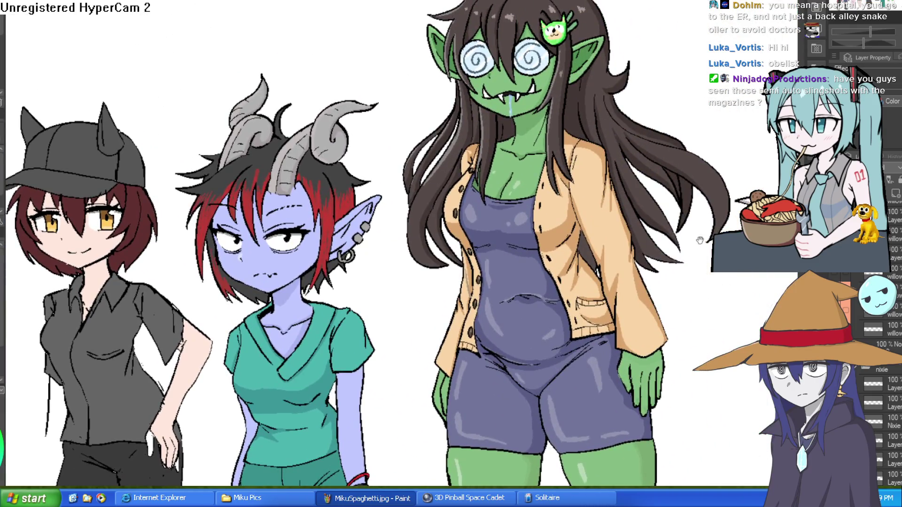
Pan past the fairy to centre the view on the bearded viking's horned helmet
drag(699, 240, 313, 179)
drag(539, 180, 179, 190)
mouse_move(531, 268)
mouse_down()
mouse_move(573, 261)
mouse_move(221, 200)
mouse_up()
drag(581, 200, 726, 162)
drag(486, 217, 431, 276)
scroll(897, 329, down, 3)
click(897, 335)
scroll(897, 335, down, 5)
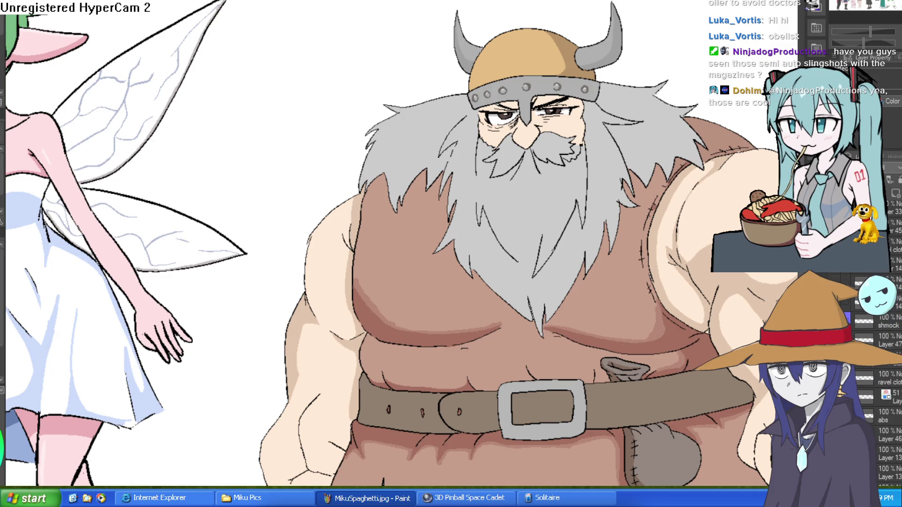
scroll(883, 399, down, 3)
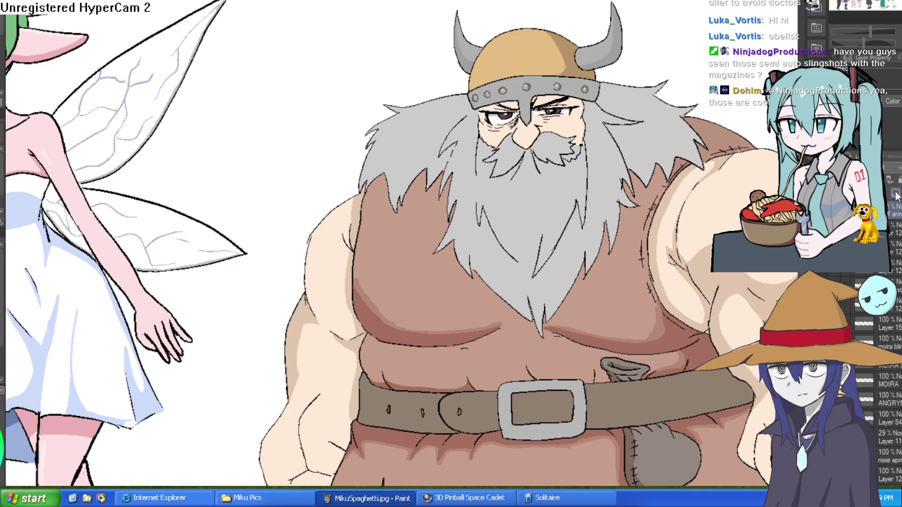
drag(695, 237, 612, 288)
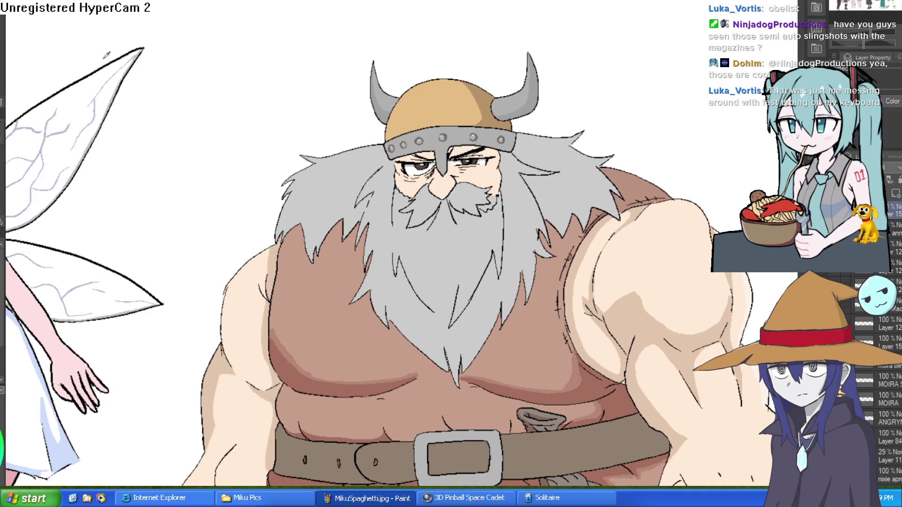
click(470, 174)
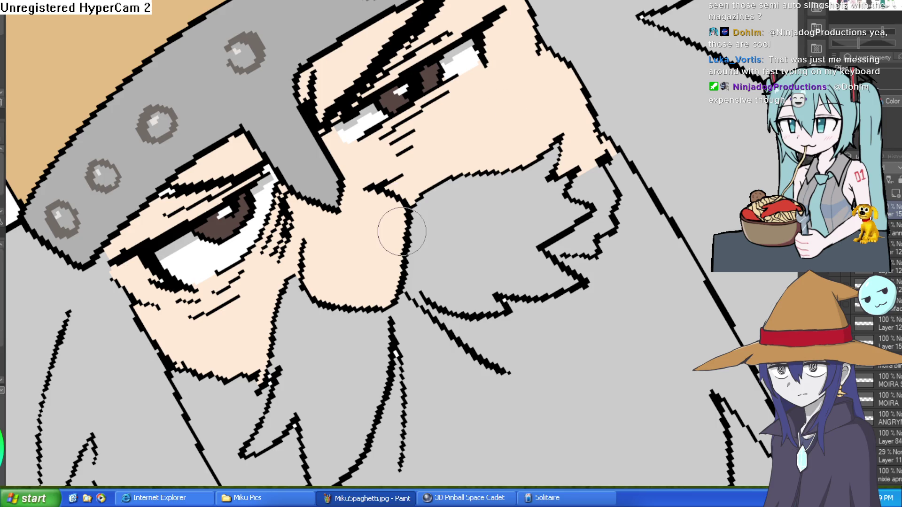
Paint skin colour over both old eyes' irises, lids, eyebrow lines and dash marks
mouse_move(507, 64)
mouse_down()
mouse_move(437, 84)
mouse_move(371, 125)
mouse_move(470, 49)
mouse_move(418, 94)
mouse_move(382, 151)
mouse_move(399, 84)
mouse_up()
mouse_move(352, 113)
mouse_down()
mouse_move(413, 57)
mouse_move(503, 16)
mouse_move(479, 21)
mouse_up()
drag(253, 203, 314, 108)
mouse_move(305, 155)
mouse_down()
mouse_move(339, 112)
mouse_move(329, 94)
mouse_move(180, 172)
mouse_move(332, 71)
mouse_move(235, 137)
mouse_move(238, 101)
mouse_move(292, 105)
mouse_move(276, 94)
mouse_move(307, 84)
mouse_move(323, 66)
mouse_up()
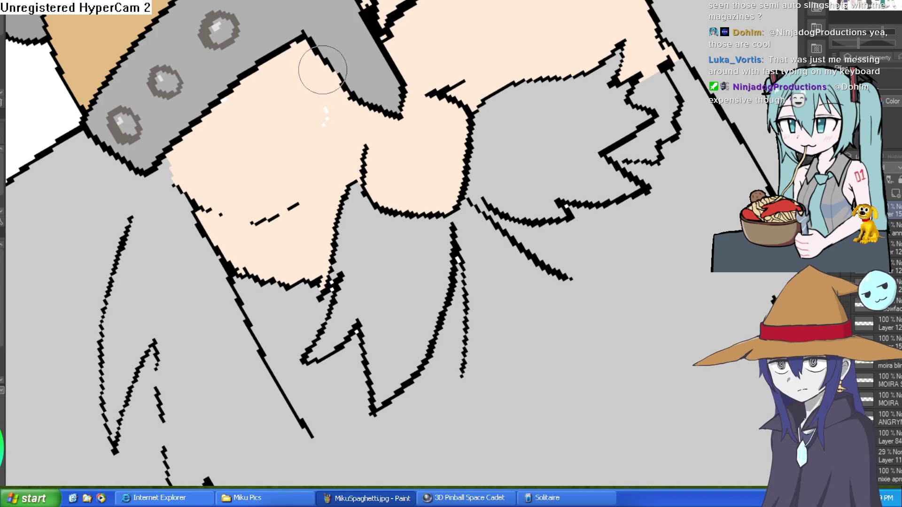
drag(305, 165, 266, 217)
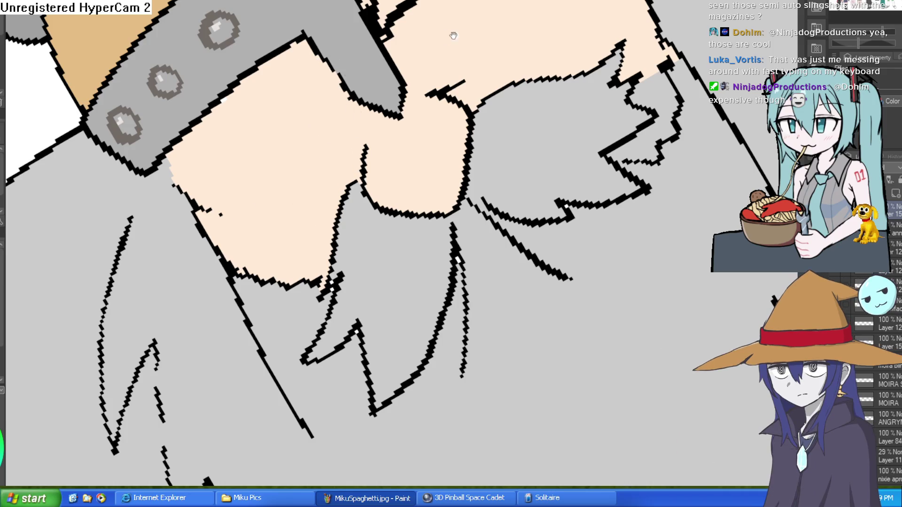
drag(451, 34, 392, 172)
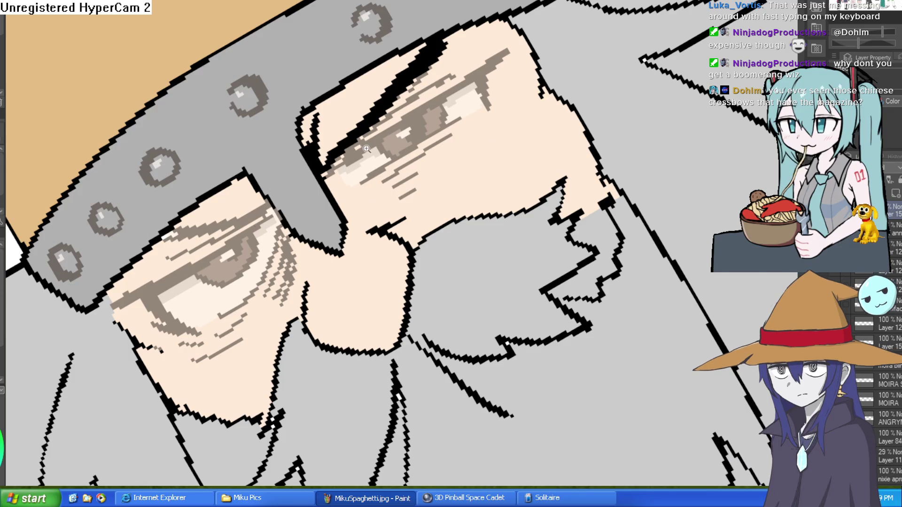
Draw a new dark upper eyelid line, briefly hiding and restoring the old eye shading
scroll(367, 149, up, 1)
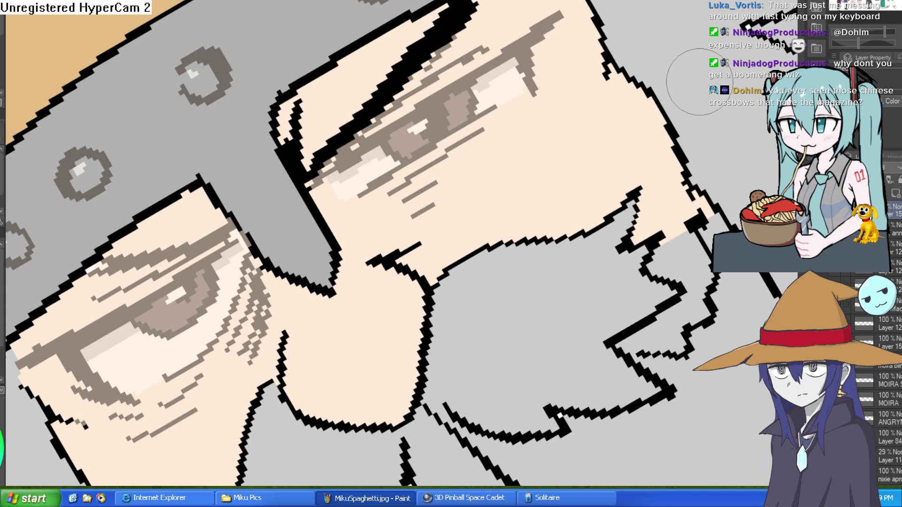
mouse_move(312, 171)
mouse_down()
mouse_move(478, 66)
mouse_move(576, 21)
mouse_up()
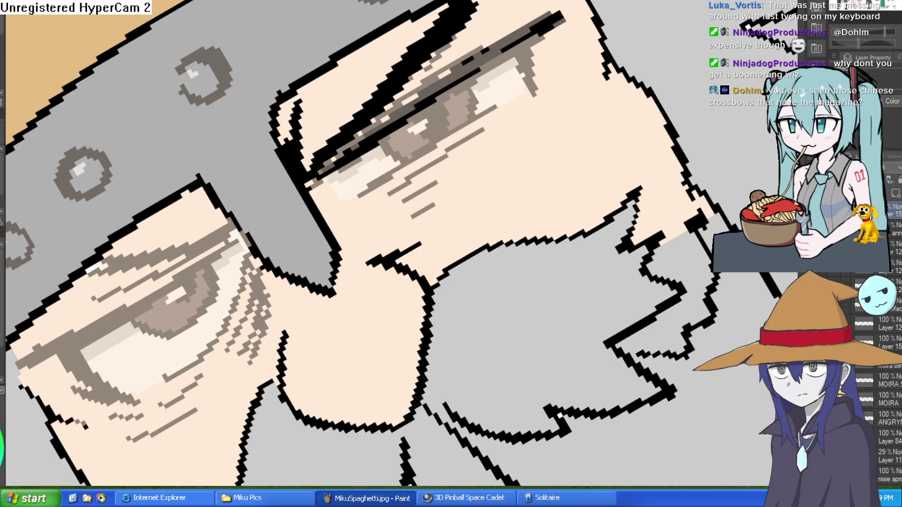
key(Tab)
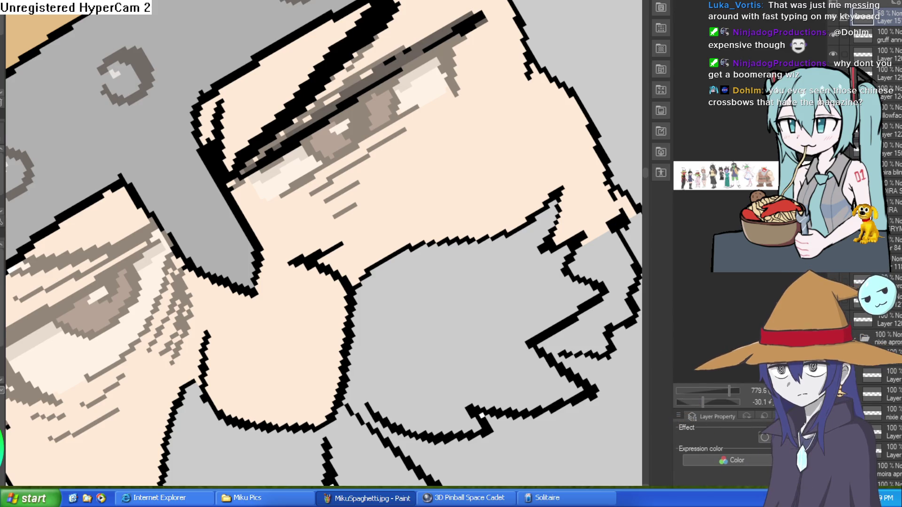
key(Tab)
mouse_move(889, 429)
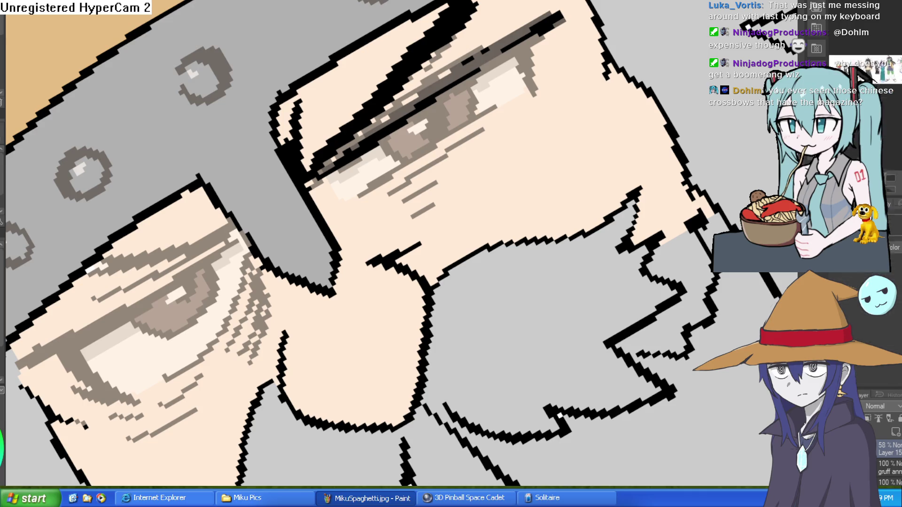
mouse_move(892, 105)
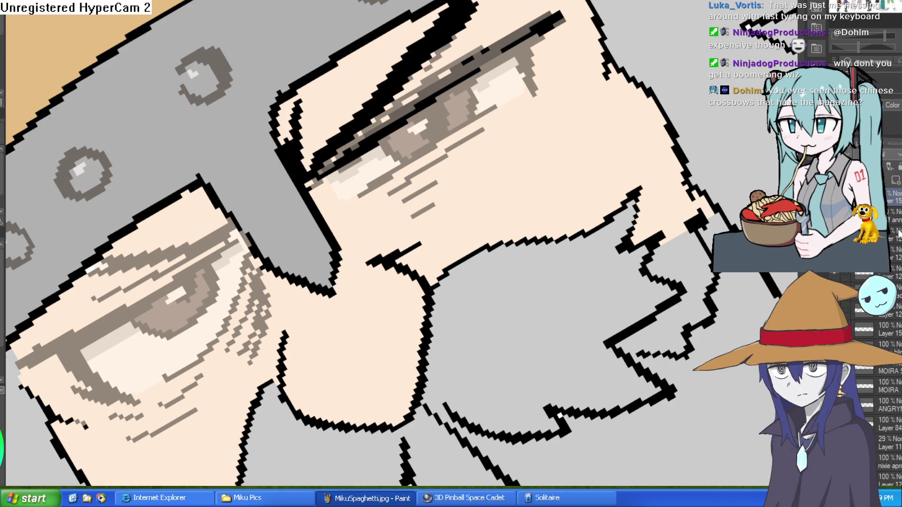
key(ctrl+z)
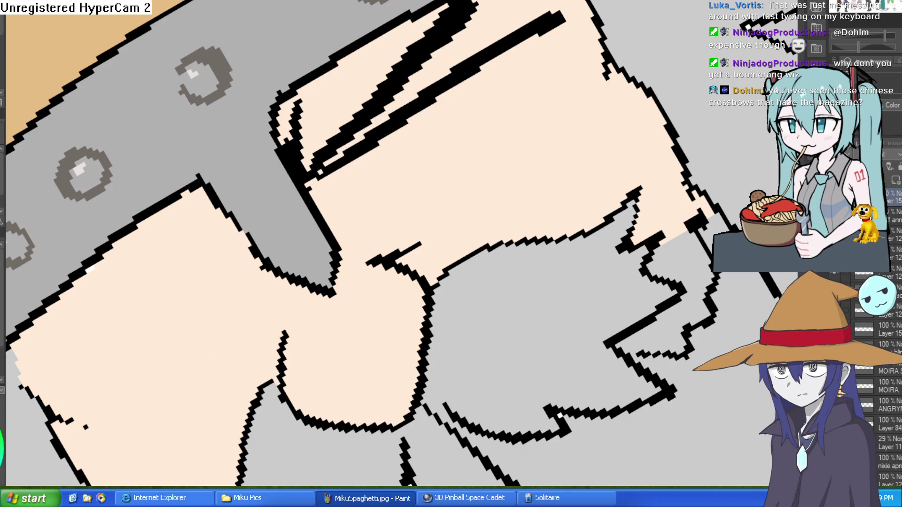
key(ctrl+y)
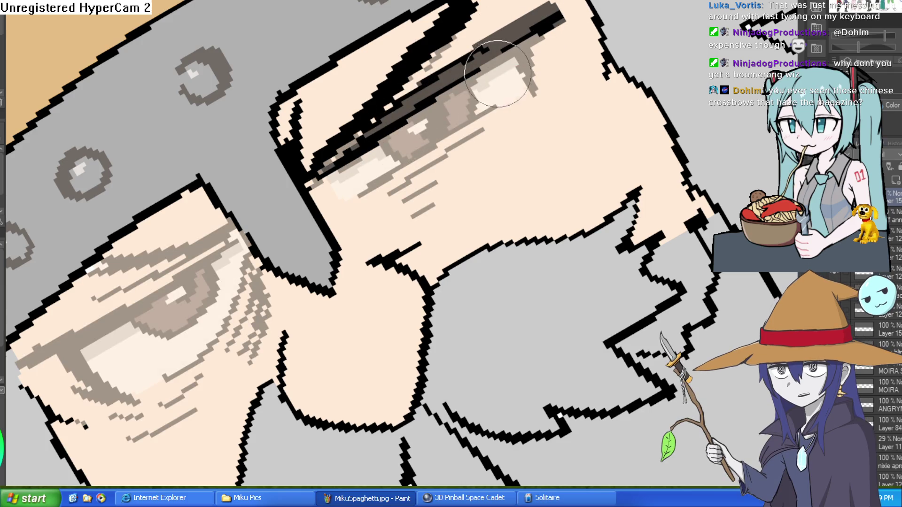
Add a dark shading stroke under the right eye and outline its iris
drag(374, 205, 491, 140)
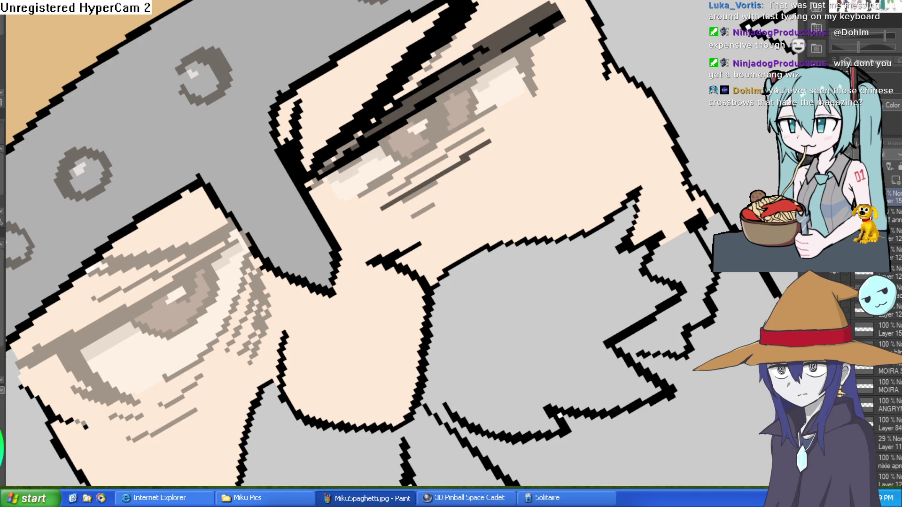
mouse_move(404, 134)
mouse_down()
mouse_move(425, 111)
mouse_move(465, 141)
mouse_move(411, 136)
mouse_up()
drag(522, 42, 533, 71)
drag(423, 235, 413, 151)
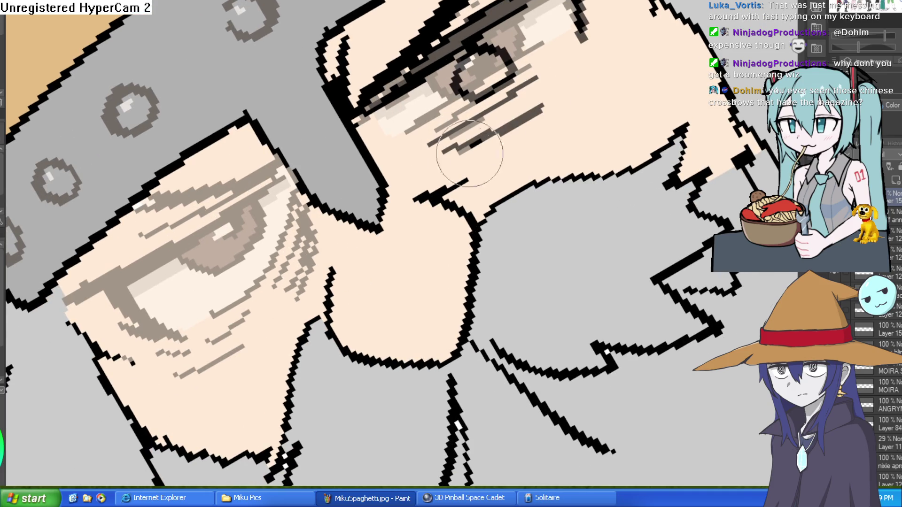
drag(500, 169, 522, 153)
scroll(522, 154, down, 1)
Shade the left eye's upper and lower lids, outline its iris, and lightly shade beneath
mouse_move(447, 76)
mouse_down()
mouse_move(249, 164)
mouse_move(406, 119)
mouse_up()
mouse_move(291, 137)
mouse_down()
mouse_move(249, 188)
mouse_move(324, 235)
mouse_up()
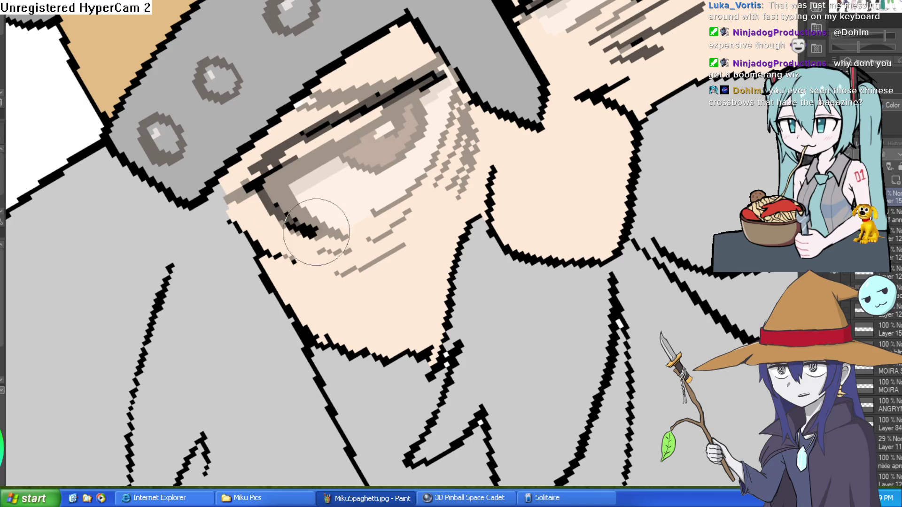
drag(399, 112, 381, 160)
mouse_move(451, 103)
mouse_down()
mouse_move(458, 141)
mouse_move(460, 107)
mouse_move(448, 155)
mouse_move(458, 188)
mouse_up()
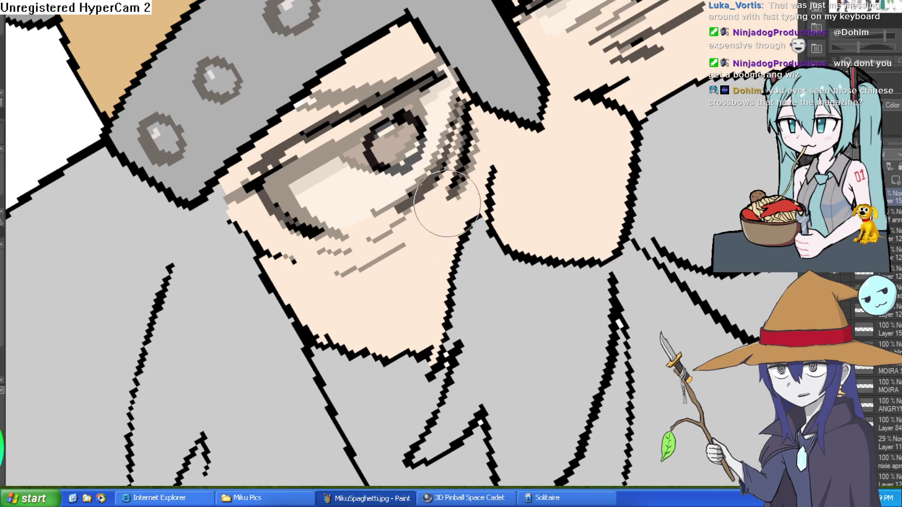
mouse_move(399, 209)
mouse_down()
mouse_move(376, 223)
mouse_move(357, 263)
mouse_up()
drag(474, 155, 480, 268)
key(Home)
Hide the grey shading over both eyes and undo the thick upper eyelid strokes
mouse_move(469, 155)
mouse_down()
mouse_move(540, 126)
mouse_move(770, 105)
mouse_up()
click(845, 198)
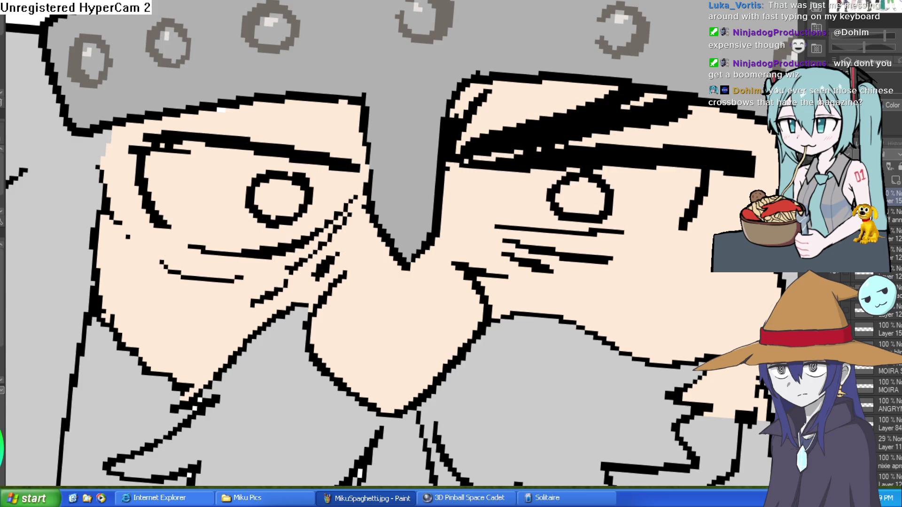
key(ctrl+z)
key(ctrl+z)
key(ctrl+z)
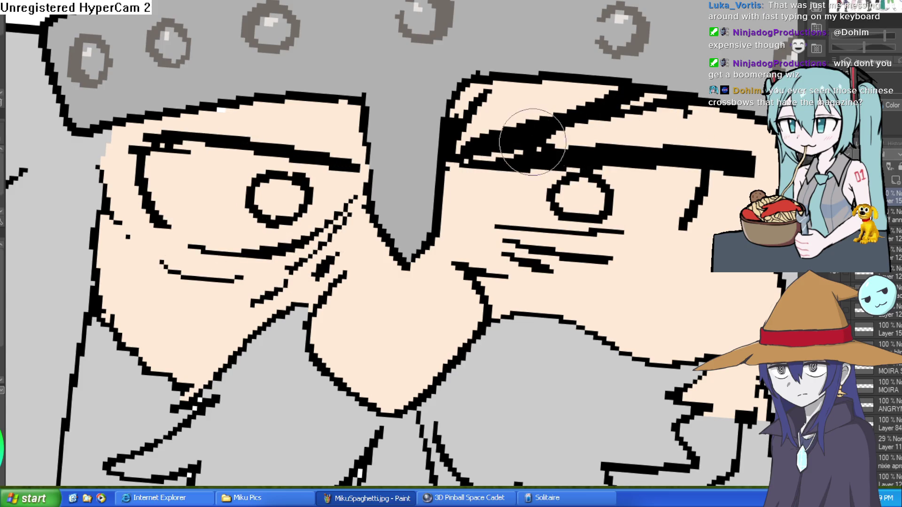
key(ctrl+0)
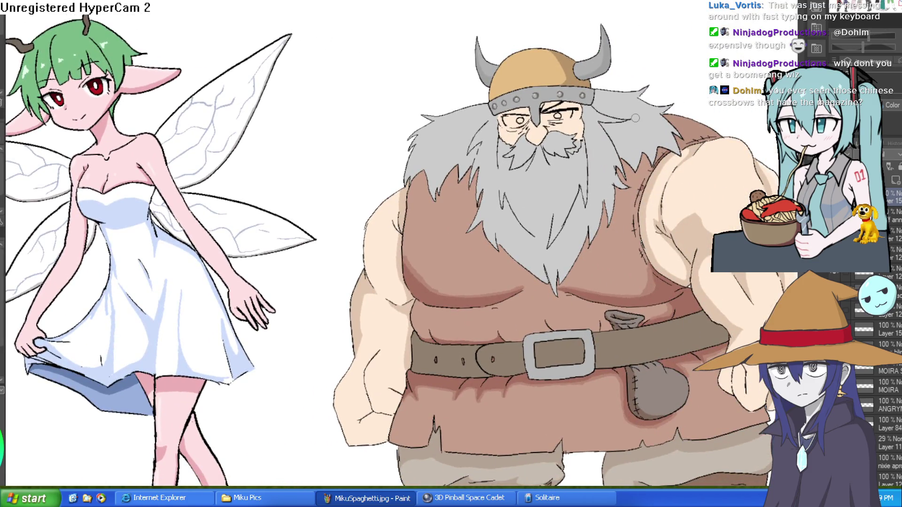
scroll(656, 141, up, 2)
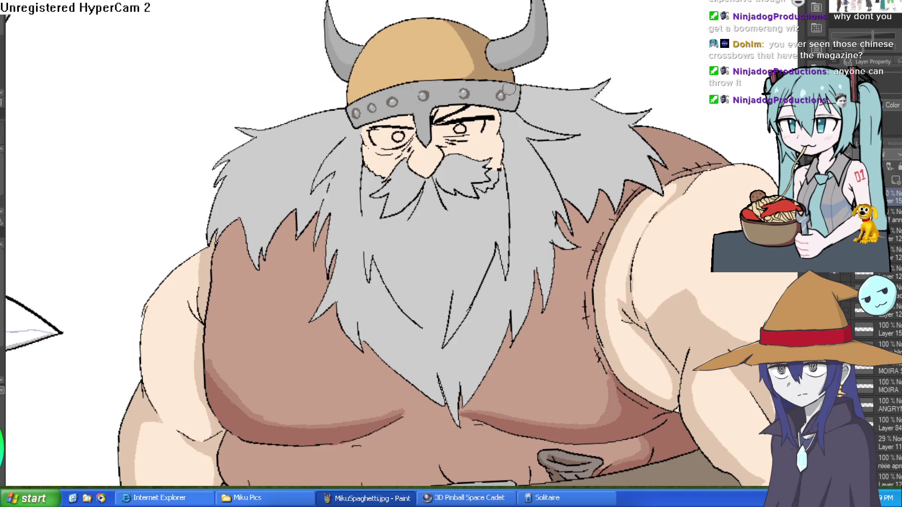
Thicken the outline beside the viking's eye, undoing part of the stroke
scroll(494, 85, up, 2)
key(^)
key(^)
key(^)
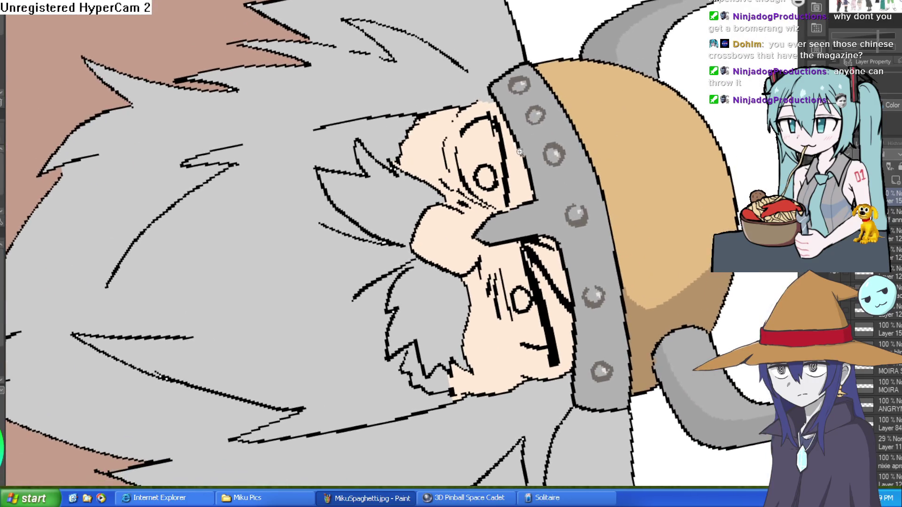
scroll(523, 107, up, 4)
mouse_move(522, 107)
mouse_down()
mouse_move(491, 157)
mouse_move(489, 195)
mouse_up()
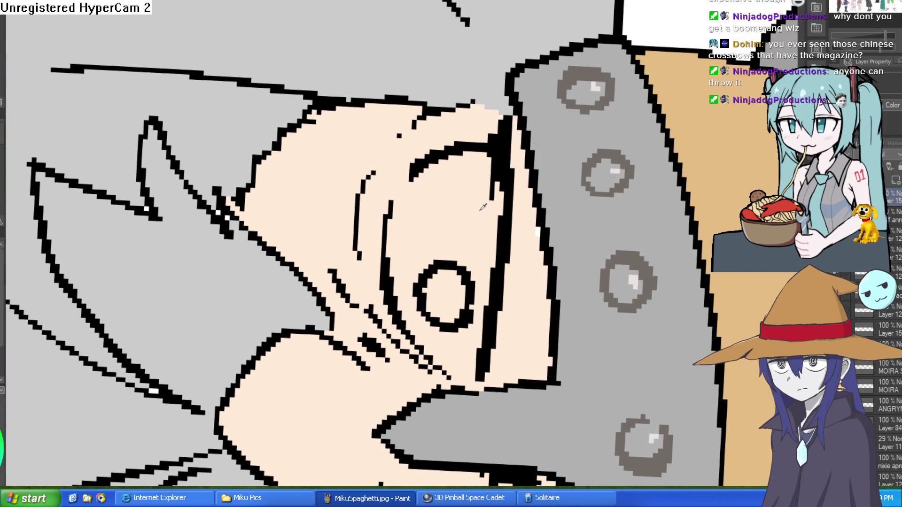
key(ctrl+z)
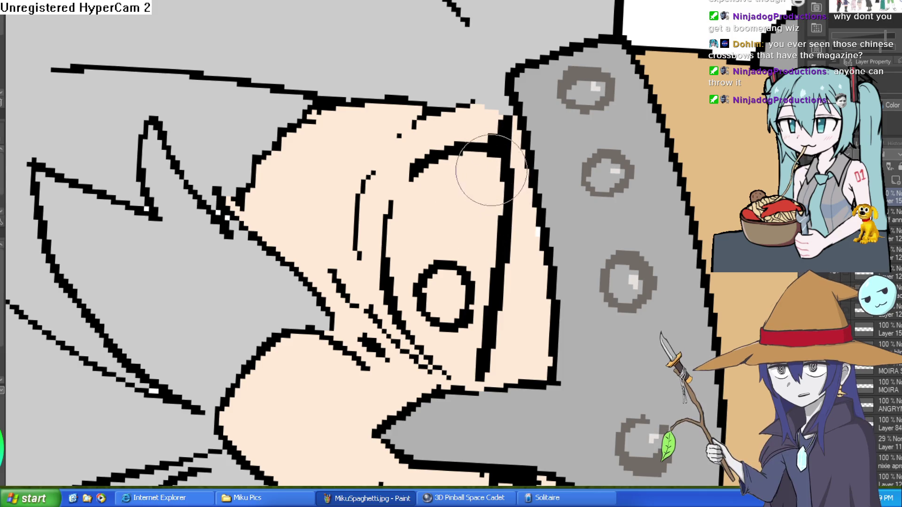
mouse_move(587, 125)
mouse_down()
mouse_move(550, 113)
mouse_move(512, 125)
mouse_move(573, 211)
mouse_move(542, 204)
mouse_up()
scroll(580, 225, up, 2)
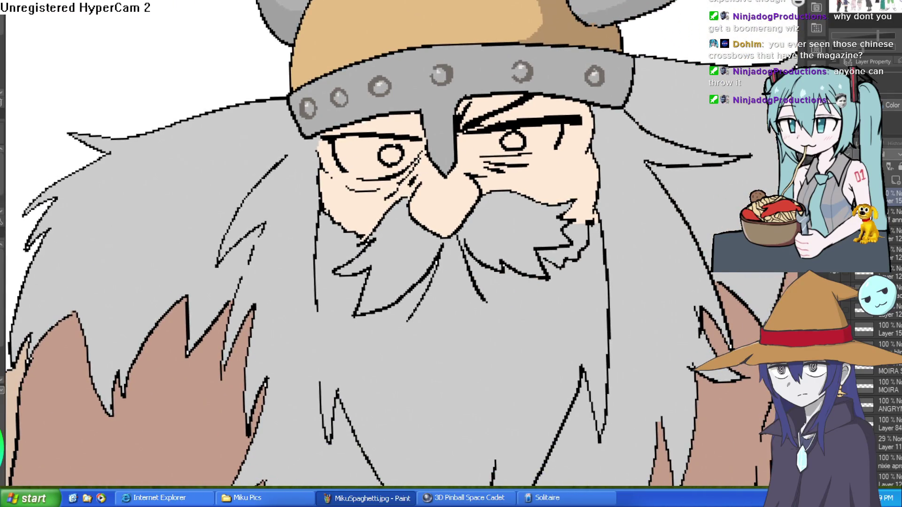
scroll(477, 98, up, 5)
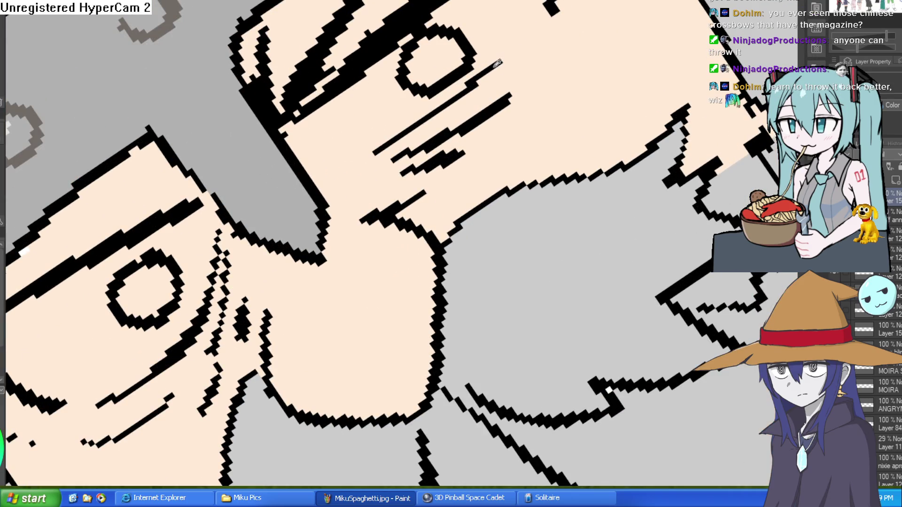
Ink wrinkle hatching along the nose and across the cheek
drag(502, 59, 534, 38)
mouse_move(535, 75)
mouse_down()
mouse_move(561, 40)
mouse_move(543, 33)
mouse_up()
drag(464, 159, 545, 103)
mouse_move(383, 155)
mouse_down()
mouse_move(338, 161)
mouse_move(373, 170)
mouse_up()
drag(287, 281, 325, 215)
mouse_move(281, 171)
mouse_down()
mouse_move(244, 226)
mouse_move(239, 306)
mouse_move(334, 155)
mouse_move(298, 217)
mouse_move(272, 232)
mouse_up()
scroll(450, 150, down, 3)
scroll(450, 149, down, 3)
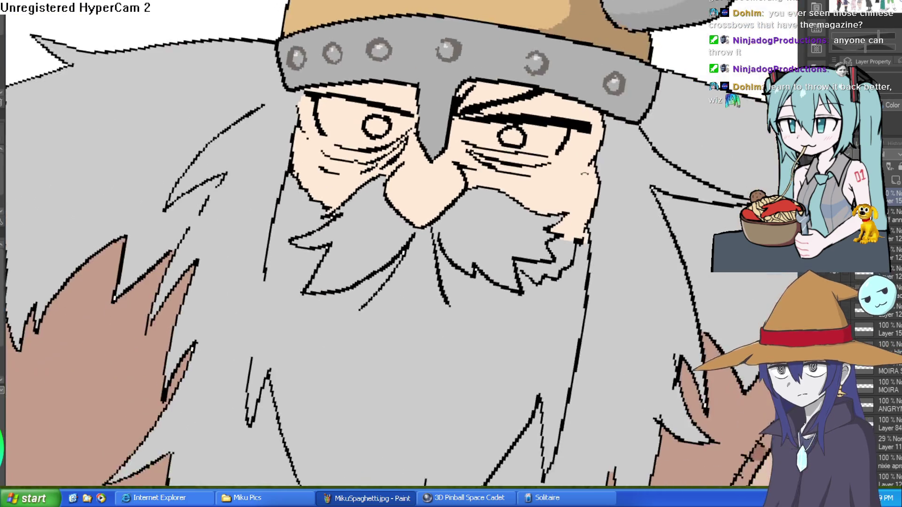
scroll(470, 159, up, 4)
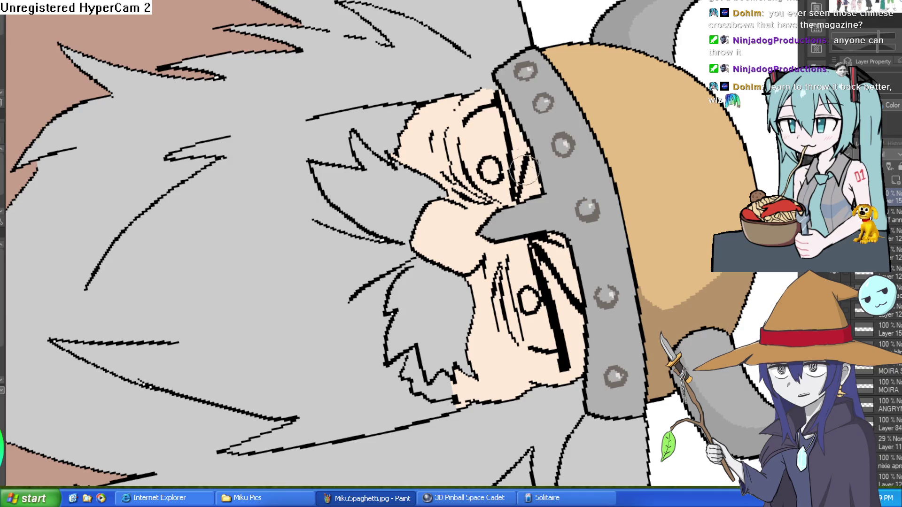
Add dark wrinkle hatch strokes beside the eye
drag(531, 155, 514, 197)
drag(519, 113, 535, 206)
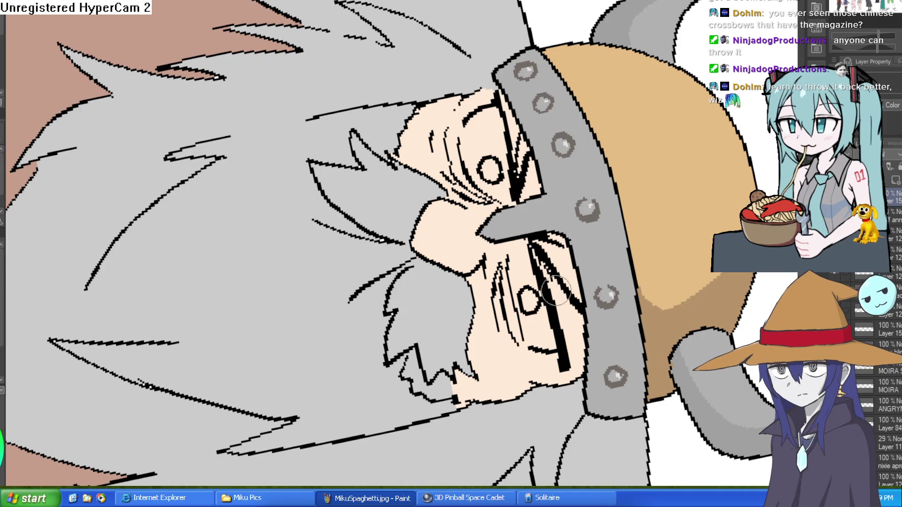
scroll(556, 289, down, 3)
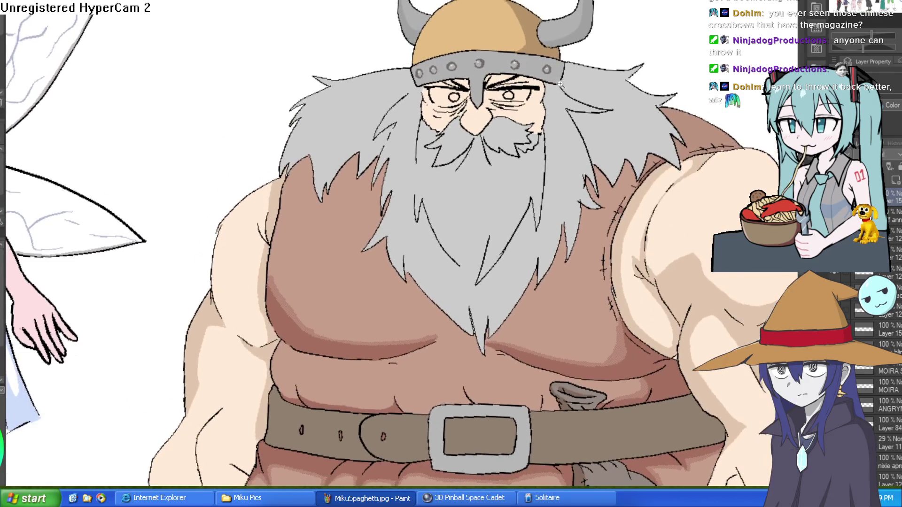
scroll(560, 84, up, 5)
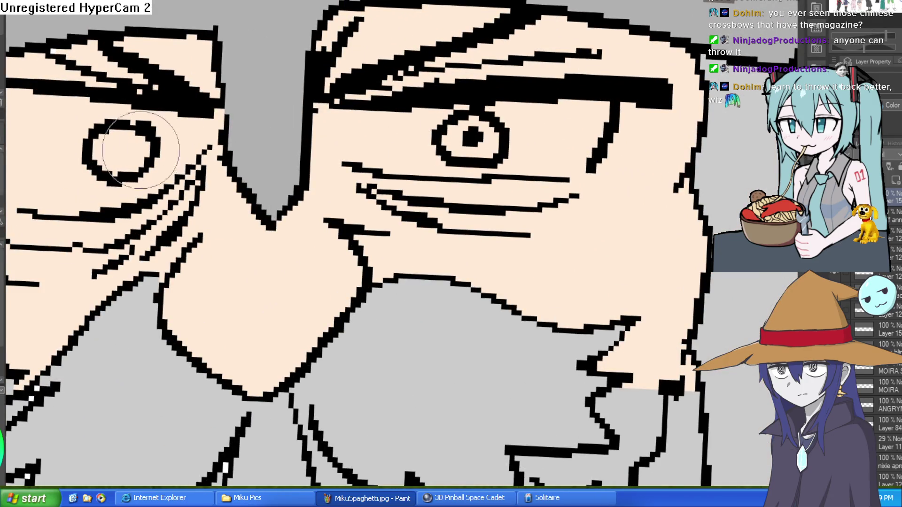
scroll(141, 150, down, 2)
scroll(396, 151, down, 3)
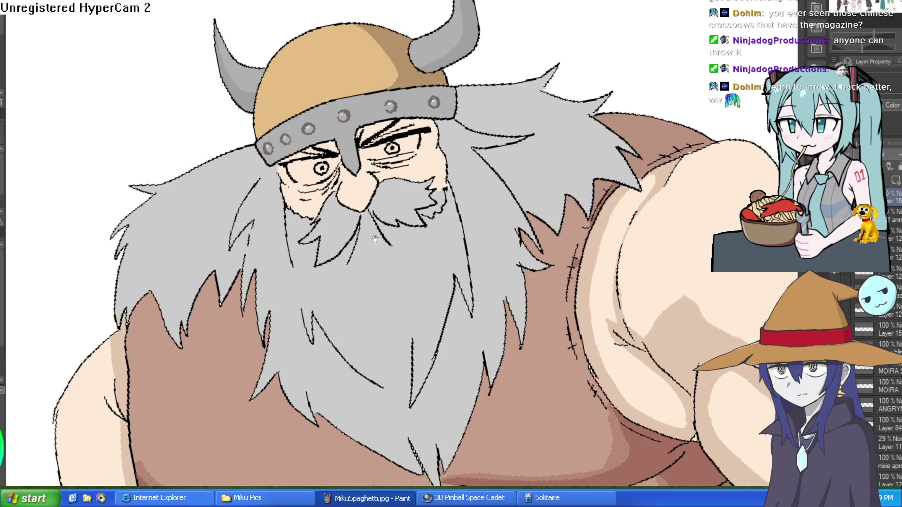
scroll(374, 240, up, 4)
Erase stray beard lines and ink an open mouth outline below the moustache
key(e)
mouse_move(301, 287)
mouse_down()
mouse_move(352, 185)
mouse_move(431, 215)
mouse_move(439, 234)
mouse_up()
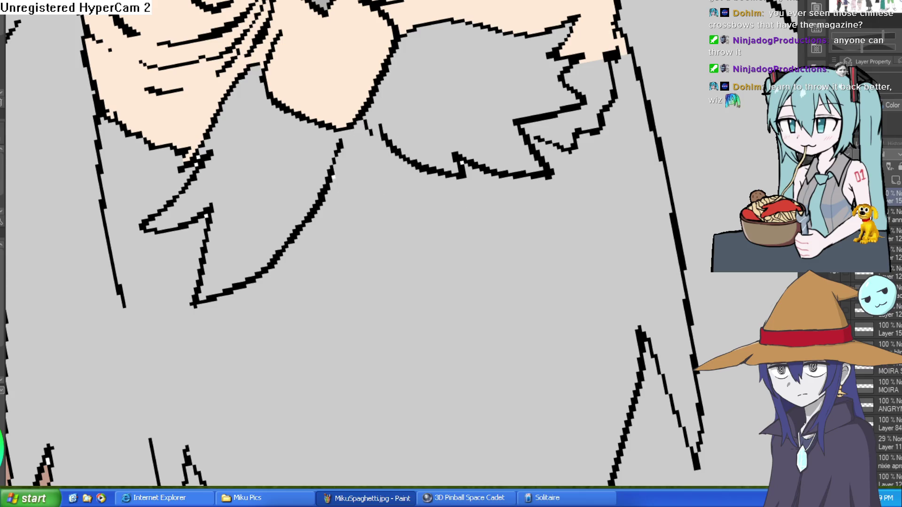
key(minus)
mouse_move(401, 154)
mouse_down()
mouse_move(500, 230)
mouse_move(378, 162)
mouse_move(364, 188)
mouse_move(294, 222)
mouse_move(417, 318)
mouse_move(465, 188)
mouse_up()
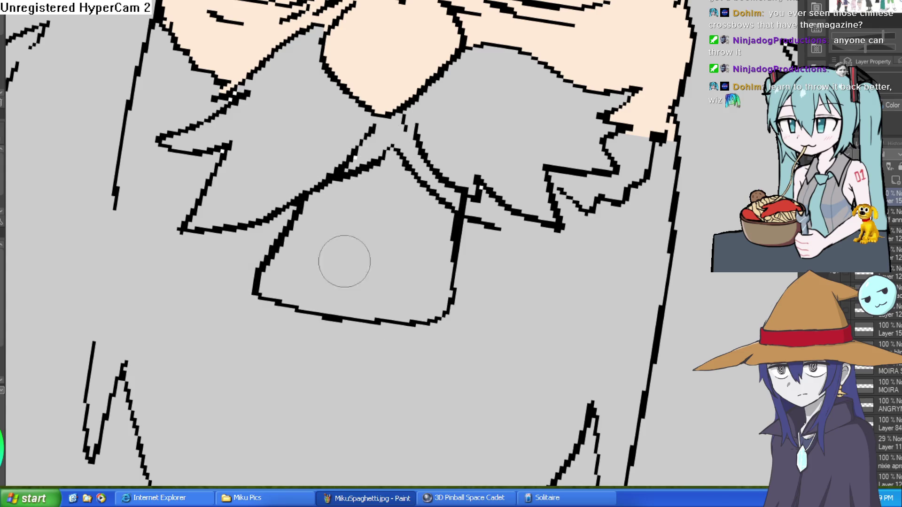
key(ctrl+z)
mouse_move(294, 200)
mouse_down()
mouse_move(281, 246)
mouse_move(409, 286)
mouse_move(459, 245)
mouse_move(465, 217)
mouse_up()
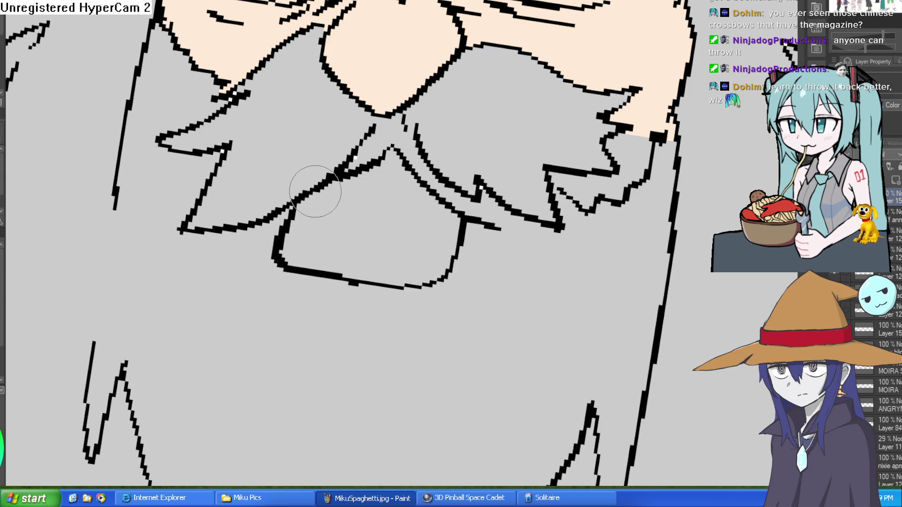
scroll(587, 162, down, 3)
mouse_move(592, 163)
mouse_down()
mouse_move(531, 162)
mouse_move(531, 171)
mouse_move(517, 150)
mouse_up()
click(480, 115)
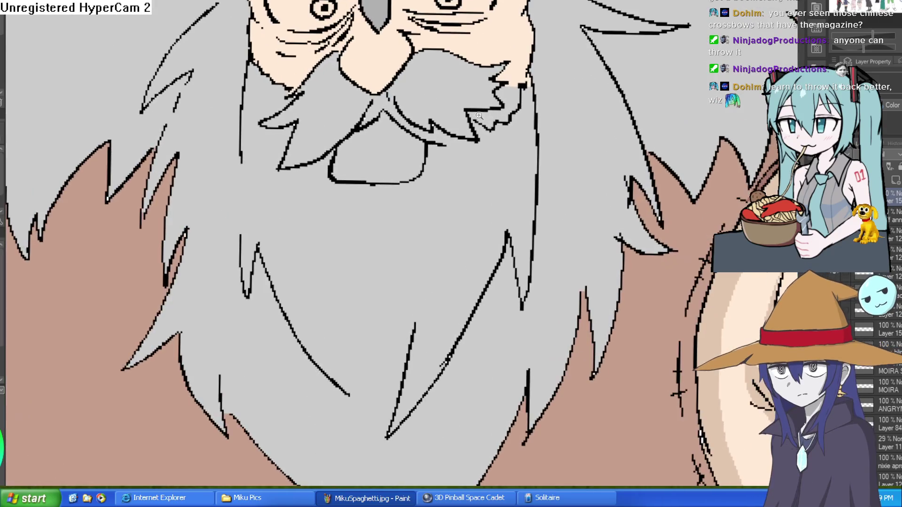
key(minus)
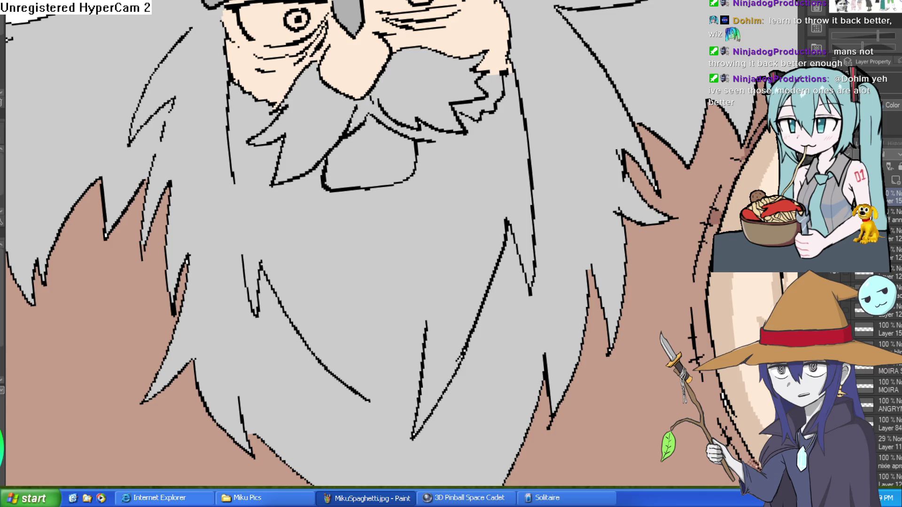
Redraw a thinner right mouth edge with a diagonal stroke from its corner
scroll(423, 170, up, 2)
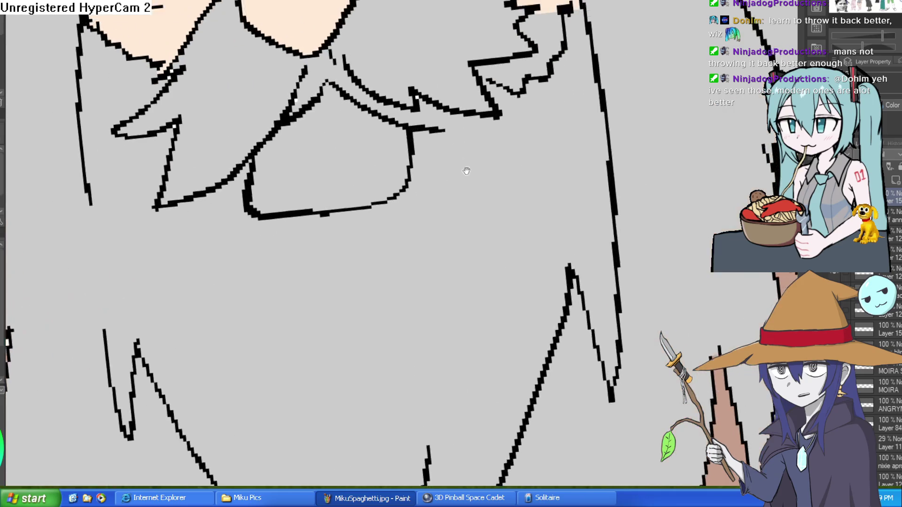
scroll(467, 171, up, 1)
drag(404, 155, 406, 264)
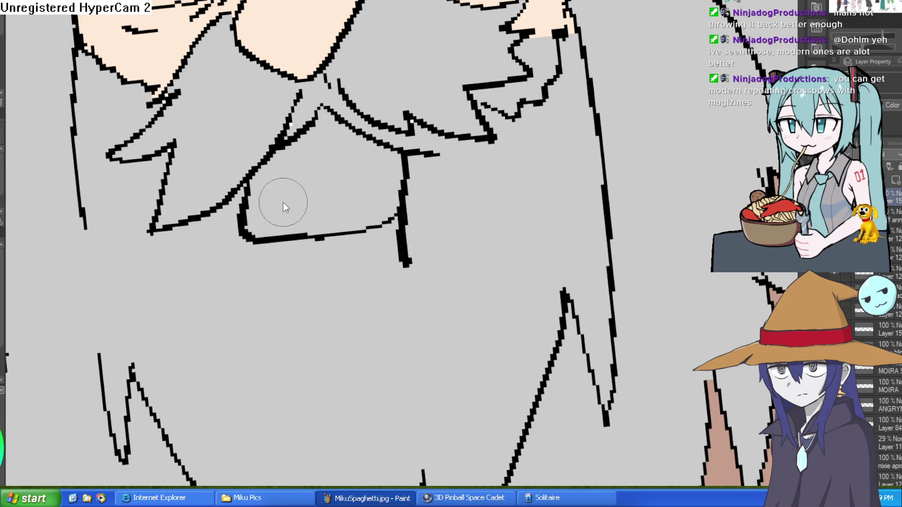
key(ctrl+z)
mouse_move(405, 156)
mouse_down()
mouse_move(402, 263)
mouse_move(467, 155)
mouse_up()
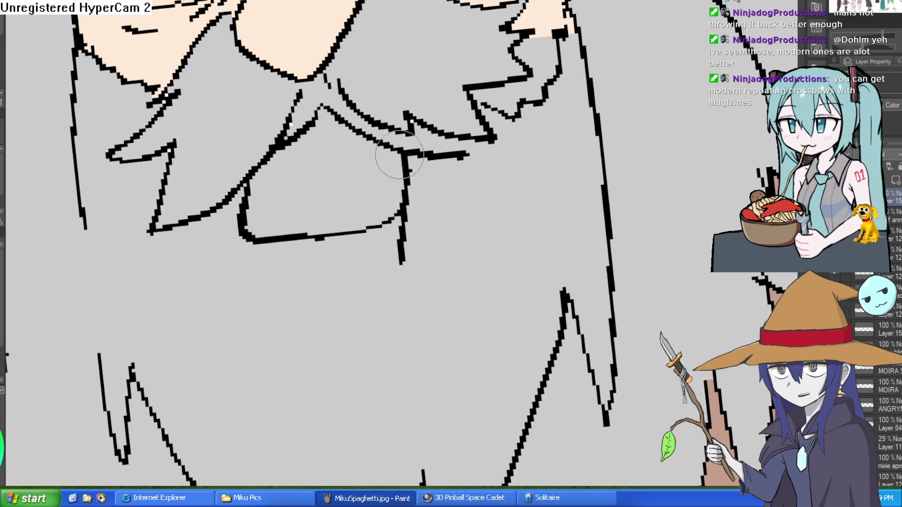
drag(407, 158, 451, 182)
Thicken the left mouth edge and add a longer crease below the mouth
mouse_move(242, 200)
mouse_down()
mouse_move(243, 277)
mouse_move(353, 292)
mouse_move(384, 319)
mouse_up()
key(ctrl+z)
drag(254, 192, 425, 158)
key(ctrl+z)
key(ctrl+0)
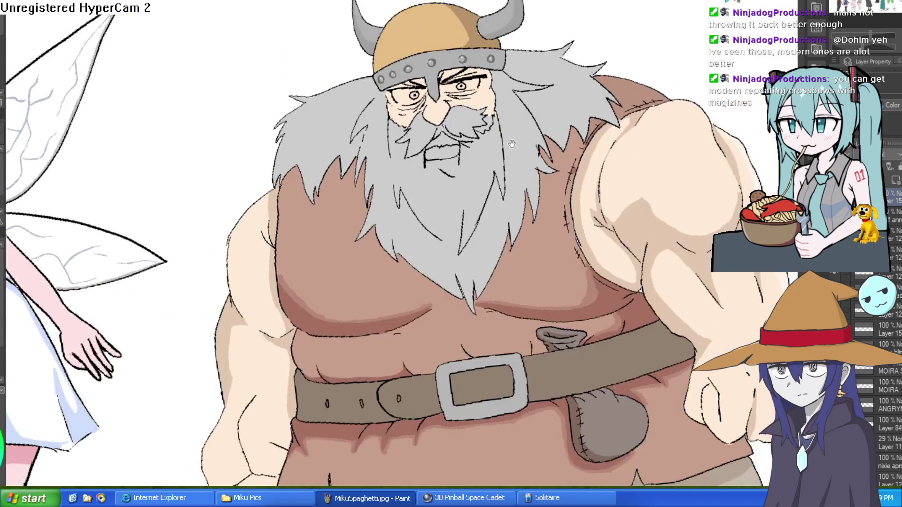
scroll(512, 143, up, 5)
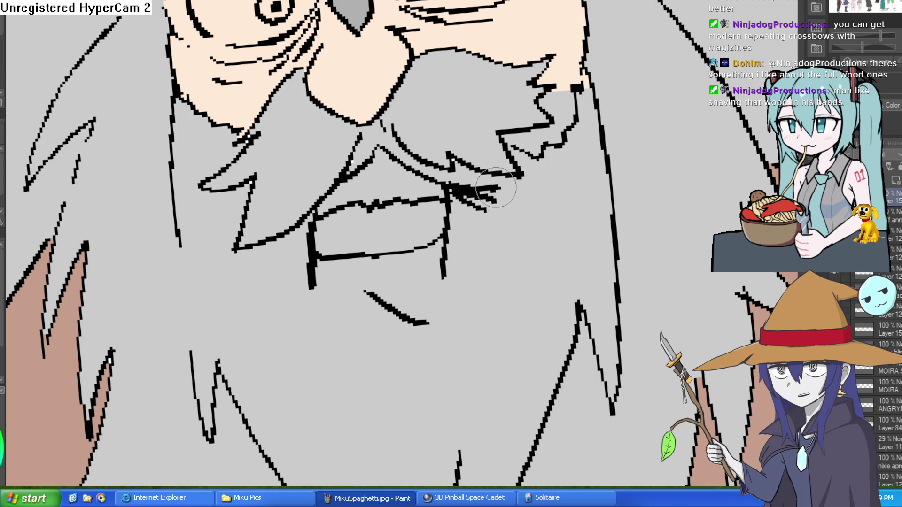
Erase the inner mouth lines, short nearby lines and the lower whisker line
mouse_move(408, 179)
mouse_down()
mouse_move(443, 221)
mouse_move(401, 251)
mouse_move(316, 254)
mouse_move(308, 245)
mouse_move(350, 225)
mouse_up()
click(410, 250)
mouse_move(442, 252)
mouse_down()
mouse_move(439, 294)
mouse_move(409, 261)
mouse_move(403, 316)
mouse_move(416, 324)
mouse_move(361, 302)
mouse_move(350, 205)
mouse_move(312, 227)
mouse_move(338, 206)
mouse_move(408, 199)
mouse_move(459, 207)
mouse_move(441, 195)
mouse_move(489, 203)
mouse_move(415, 349)
mouse_up()
mouse_move(507, 195)
mouse_down()
mouse_move(429, 181)
mouse_move(369, 157)
mouse_move(353, 180)
mouse_move(383, 137)
mouse_up()
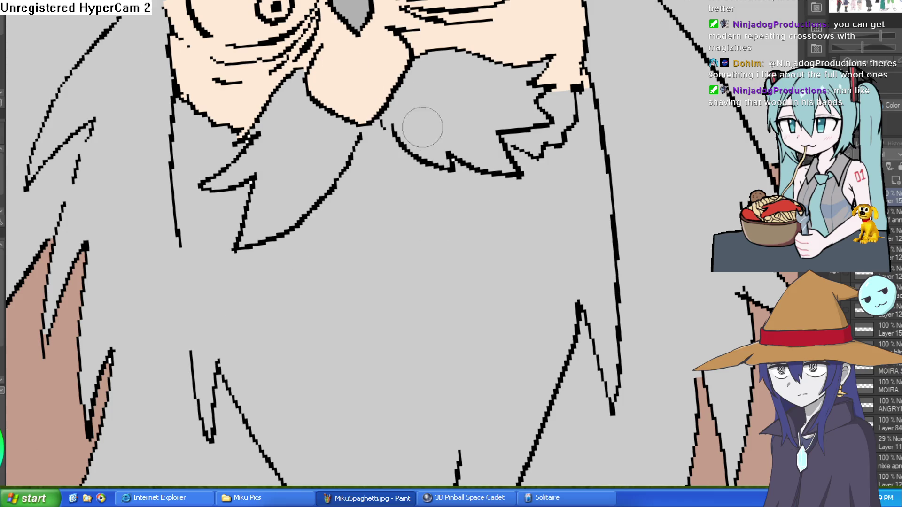
Draw a straight upper lip line and a downward stroke from the mouth corner
scroll(431, 181, up, 3)
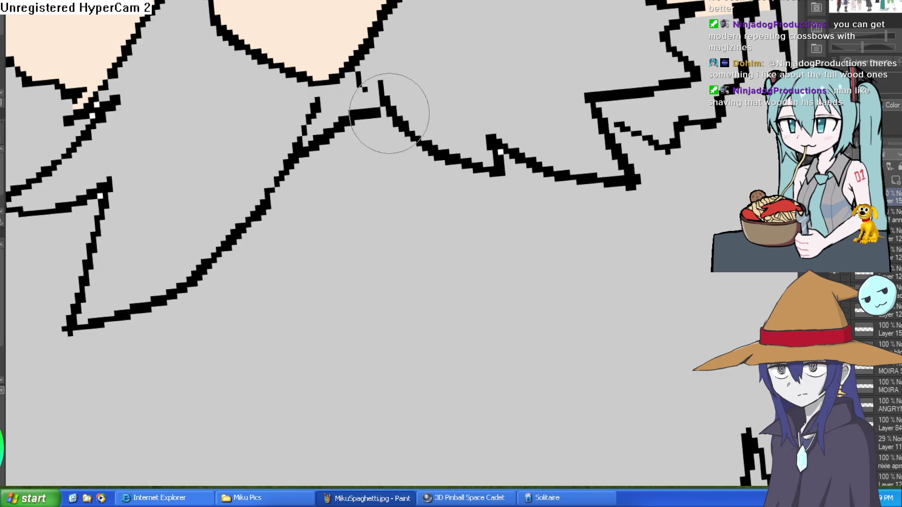
drag(296, 157, 399, 124)
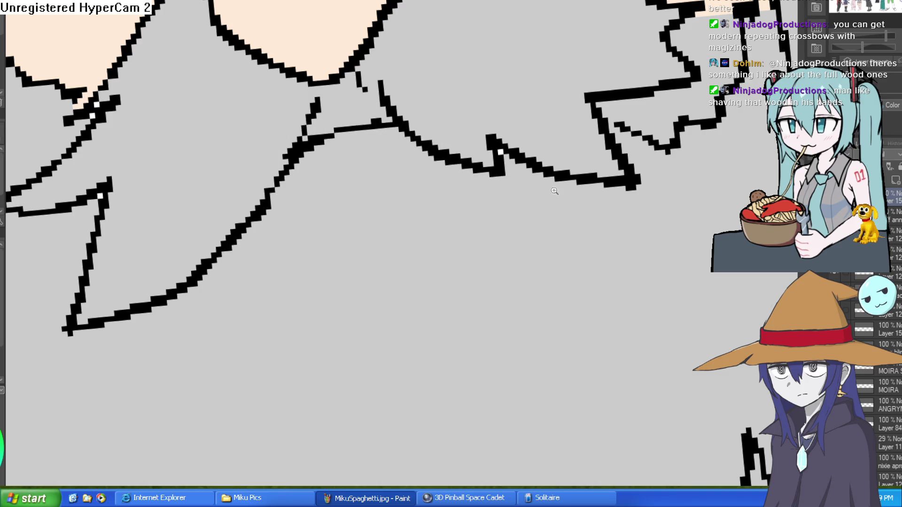
scroll(517, 164, down, 3)
key(-)
mouse_move(460, 99)
mouse_down()
mouse_move(499, 92)
mouse_move(473, 161)
mouse_move(432, 157)
mouse_up()
key(ctrl+z)
mouse_move(482, 91)
mouse_down()
mouse_move(531, 125)
mouse_move(467, 141)
mouse_move(416, 186)
mouse_move(440, 147)
mouse_move(491, 104)
mouse_move(611, 191)
mouse_up()
mouse_move(587, 155)
mouse_down()
mouse_move(554, 188)
mouse_move(521, 193)
mouse_move(507, 183)
mouse_up()
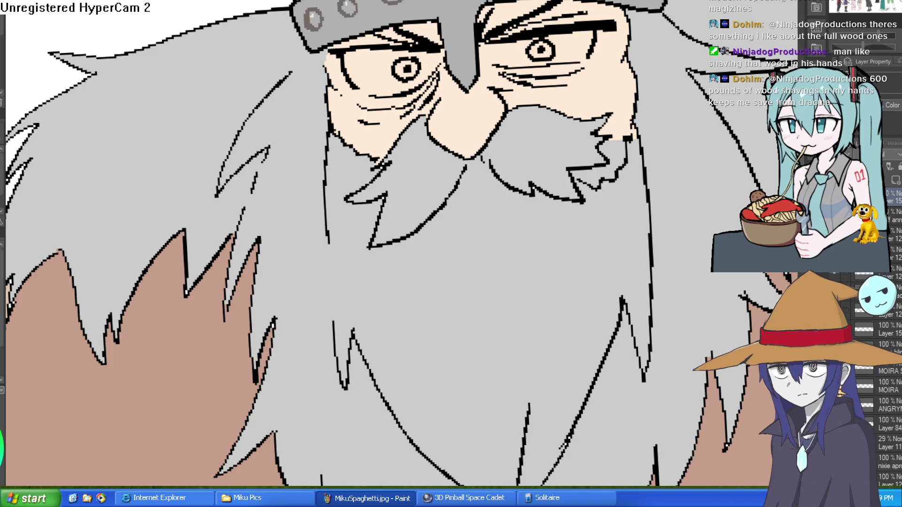
Sketch new lip lines inside the mouth and redraw the lower mouth edge
scroll(545, 225, up, 4)
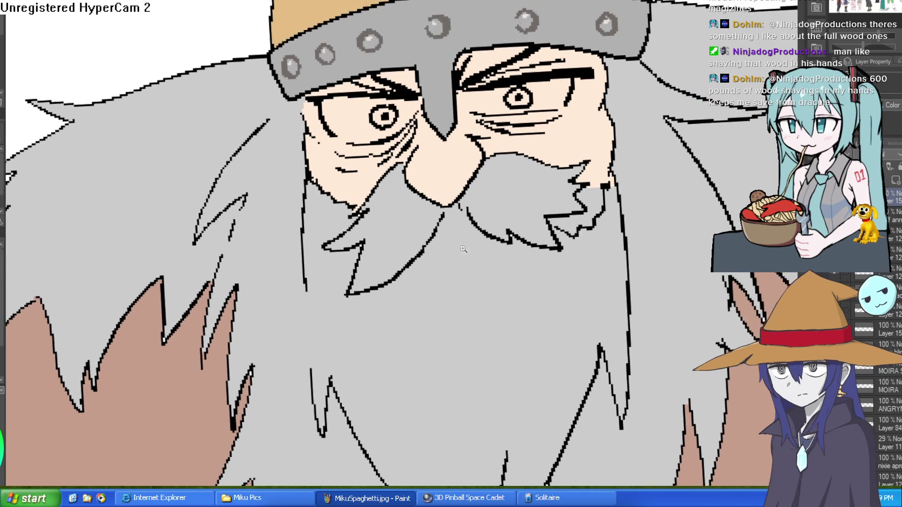
drag(439, 244, 417, 197)
drag(383, 172, 467, 155)
mouse_move(547, 176)
mouse_down()
mouse_move(606, 232)
mouse_move(578, 197)
mouse_move(445, 245)
mouse_move(282, 225)
mouse_up()
key(ctrl+z)
mouse_move(556, 157)
mouse_down()
mouse_move(570, 188)
mouse_move(417, 226)
mouse_move(284, 220)
mouse_up()
drag(324, 181, 465, 174)
Turn the upper lip into a zigzag with a wavy lower line and hooked strokes
scroll(497, 182, down, 5)
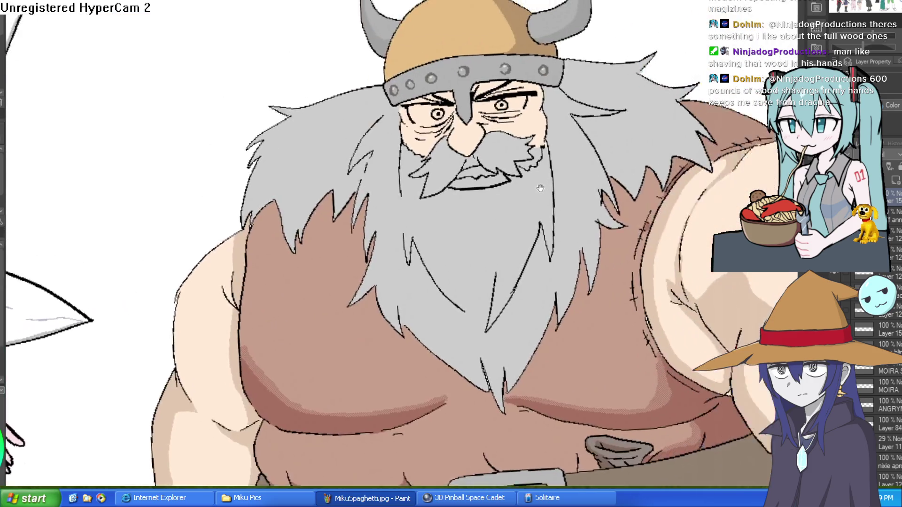
scroll(497, 182, up, 5)
mouse_move(235, 242)
mouse_down()
mouse_move(244, 277)
mouse_move(574, 237)
mouse_move(540, 171)
mouse_up()
drag(303, 153, 446, 136)
mouse_move(242, 240)
mouse_down()
mouse_move(288, 249)
mouse_move(503, 201)
mouse_move(575, 213)
mouse_up()
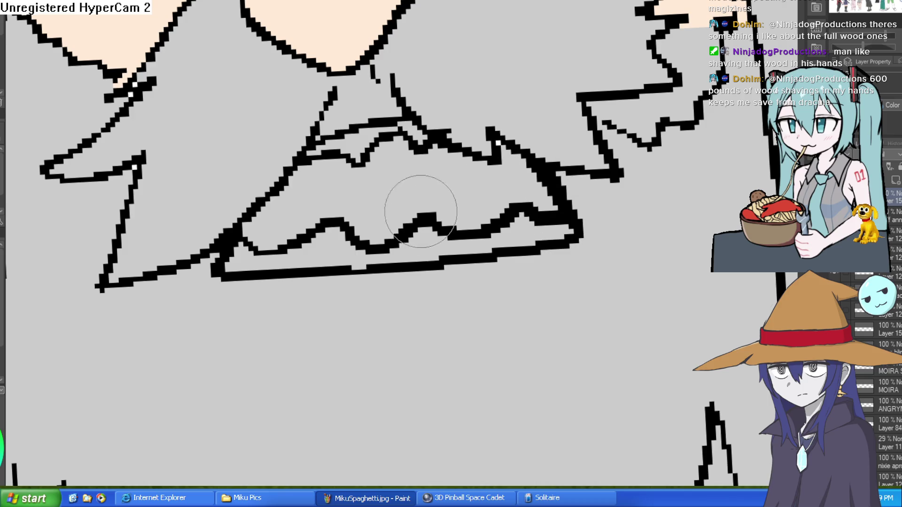
Draw tooth outlines in the mouth, reshape the lower lip and paint out stray strokes
mouse_move(359, 179)
mouse_down()
mouse_move(378, 136)
mouse_move(447, 141)
mouse_move(362, 111)
mouse_move(353, 149)
mouse_up()
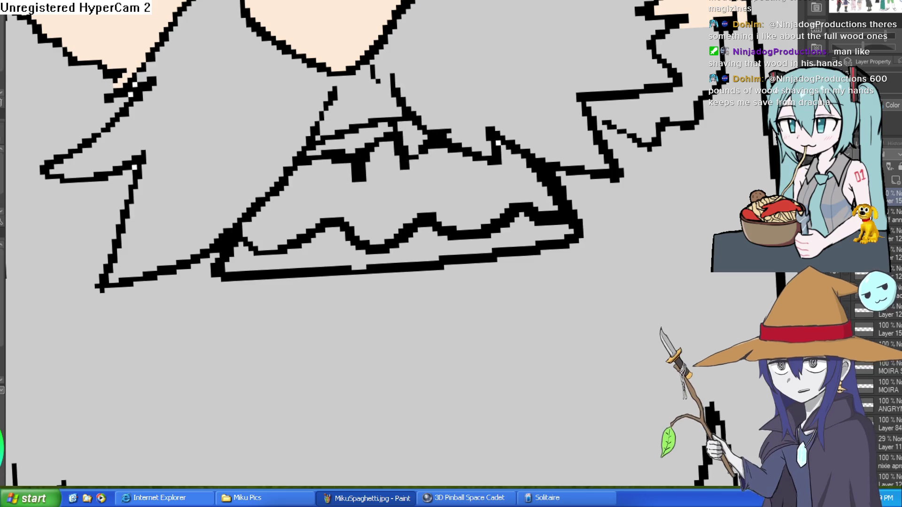
scroll(411, 164, up, 2)
drag(413, 201, 322, 202)
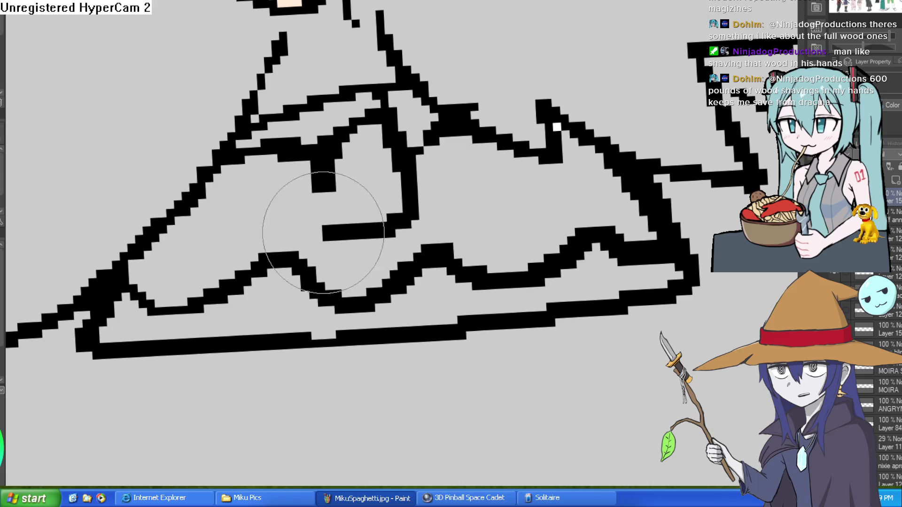
mouse_move(413, 215)
mouse_down()
mouse_move(484, 151)
mouse_move(452, 212)
mouse_move(352, 302)
mouse_move(274, 212)
mouse_move(297, 260)
mouse_up()
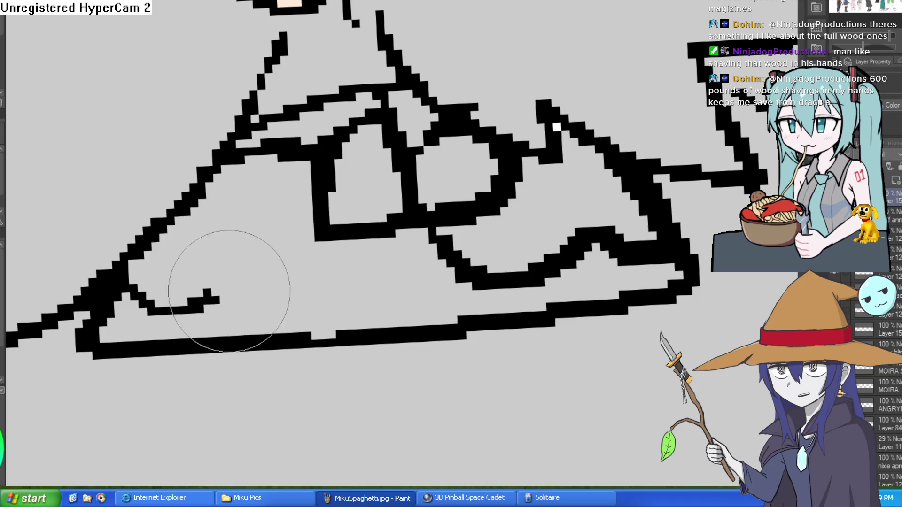
drag(196, 282, 147, 308)
mouse_move(412, 272)
mouse_down()
mouse_move(427, 238)
mouse_move(499, 272)
mouse_move(611, 220)
mouse_move(484, 212)
mouse_up()
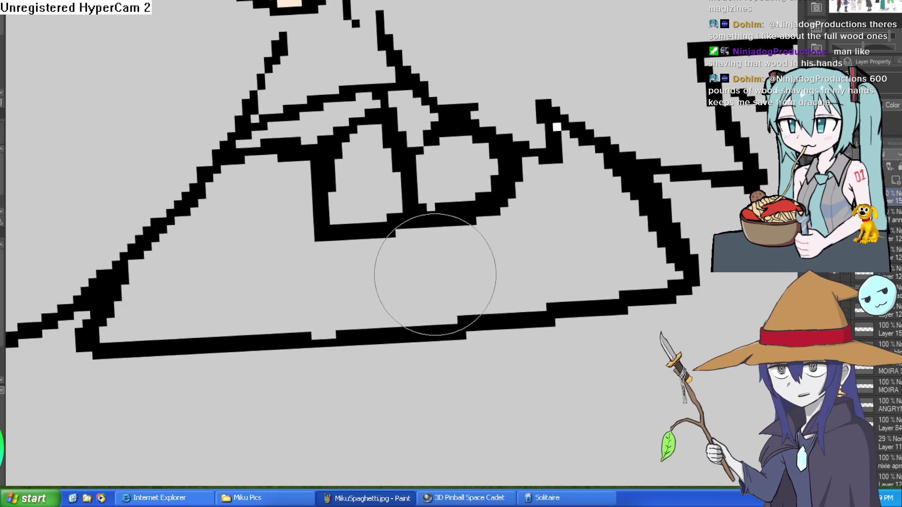
Thicken the teeth outlines and ink extra lines around the teeth
scroll(603, 270, down, 5)
drag(603, 271, 513, 244)
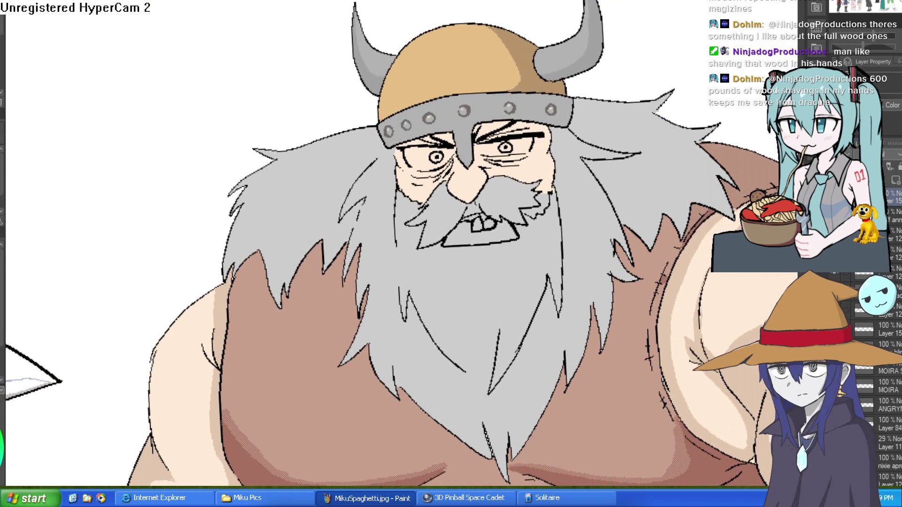
click(506, 205)
mouse_move(544, 185)
mouse_down()
mouse_move(638, 218)
mouse_move(494, 147)
mouse_up()
drag(491, 230, 458, 247)
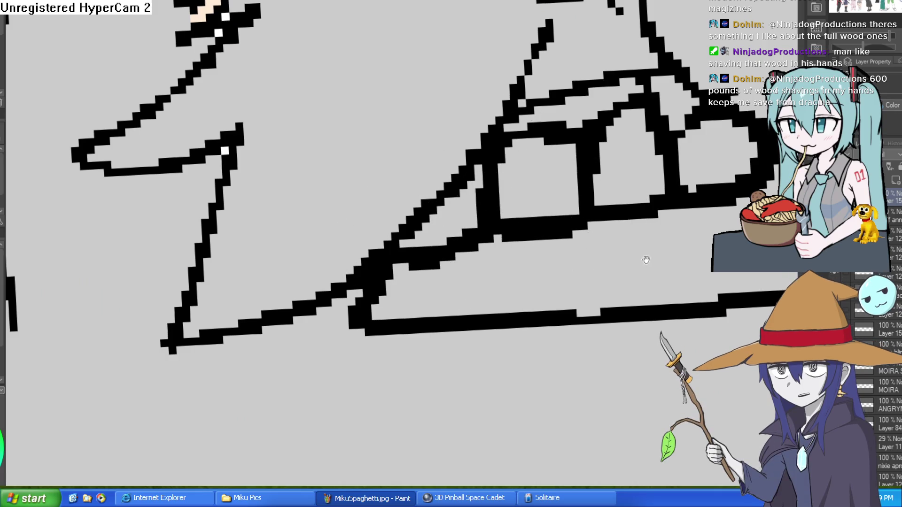
scroll(563, 211, right, 5)
drag(483, 177, 554, 191)
Ink the lower lip line, extend the line under the upper teeth and add tooth dividers
scroll(615, 225, down, 5)
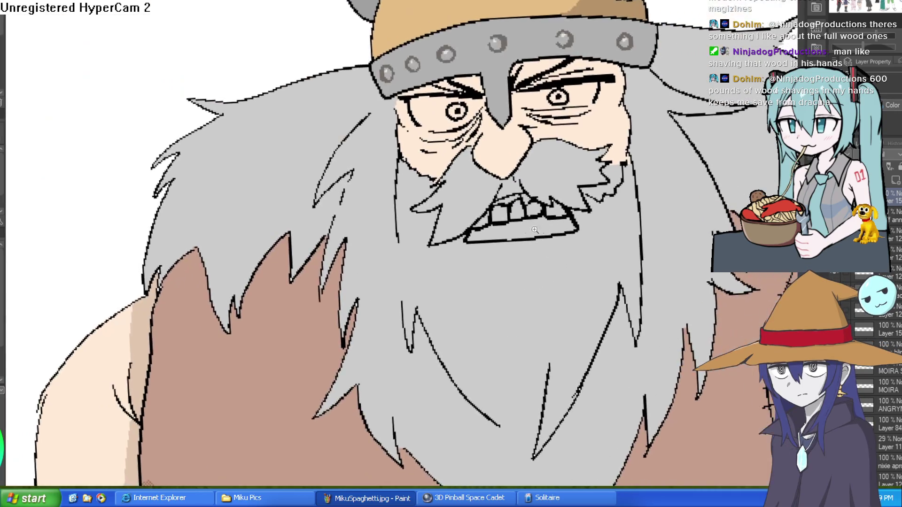
scroll(376, 211, up, 5)
mouse_move(350, 217)
mouse_down()
mouse_move(408, 193)
mouse_move(465, 187)
mouse_up()
drag(425, 197, 427, 237)
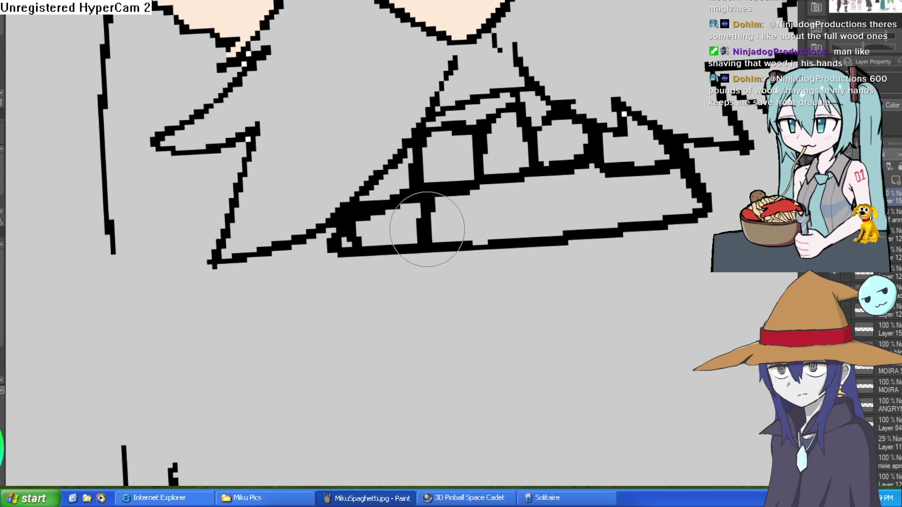
drag(503, 184, 502, 251)
mouse_move(535, 170)
mouse_down()
mouse_move(632, 165)
mouse_move(594, 231)
mouse_up()
drag(629, 164, 695, 188)
drag(343, 242, 350, 249)
mouse_move(592, 134)
mouse_down()
mouse_move(594, 170)
mouse_move(622, 203)
mouse_up()
Extend the mouth corner downward and undo a stray stroke below the lower teeth
scroll(681, 160, down, 5)
scroll(562, 145, up, 5)
drag(265, 201, 214, 259)
drag(360, 231, 269, 263)
key(ctrl+z)
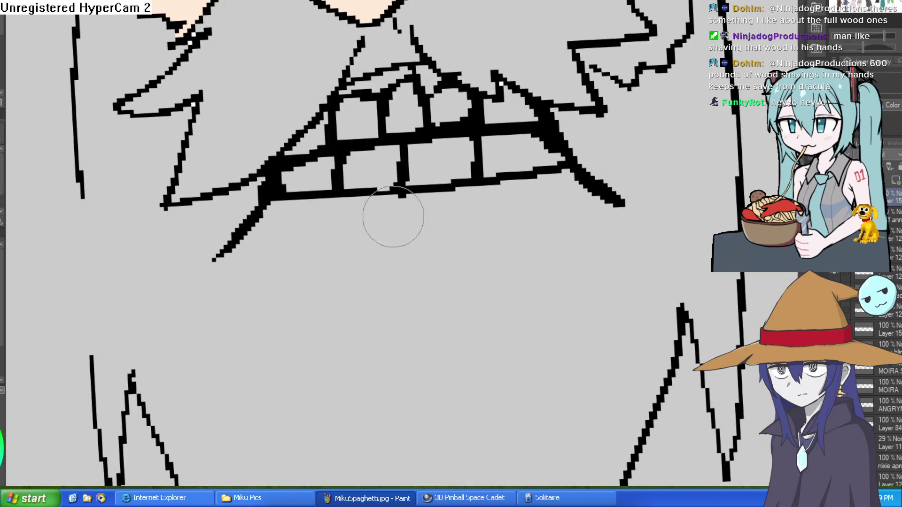
scroll(360, 194, down, 3)
scroll(517, 226, up, 3)
scroll(486, 294, down, 3)
scroll(486, 294, up, 1)
scroll(486, 294, down, 3)
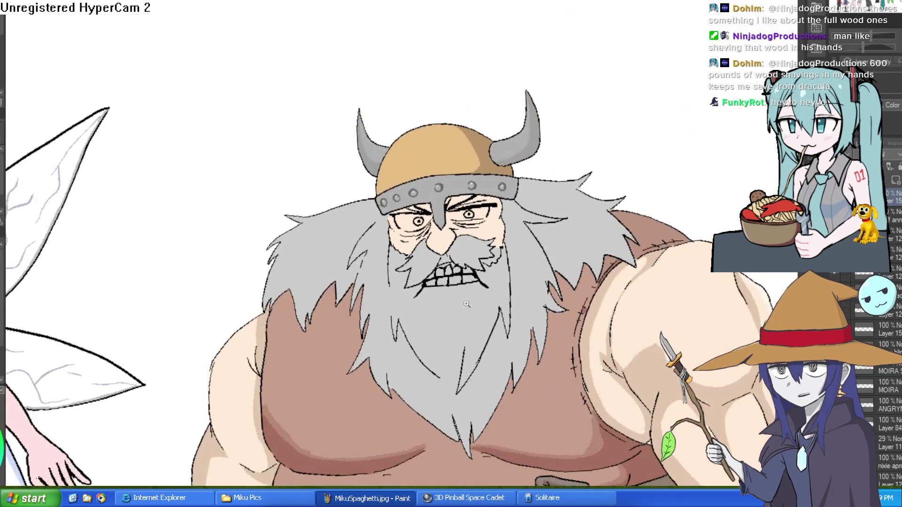
scroll(451, 281, up, 4)
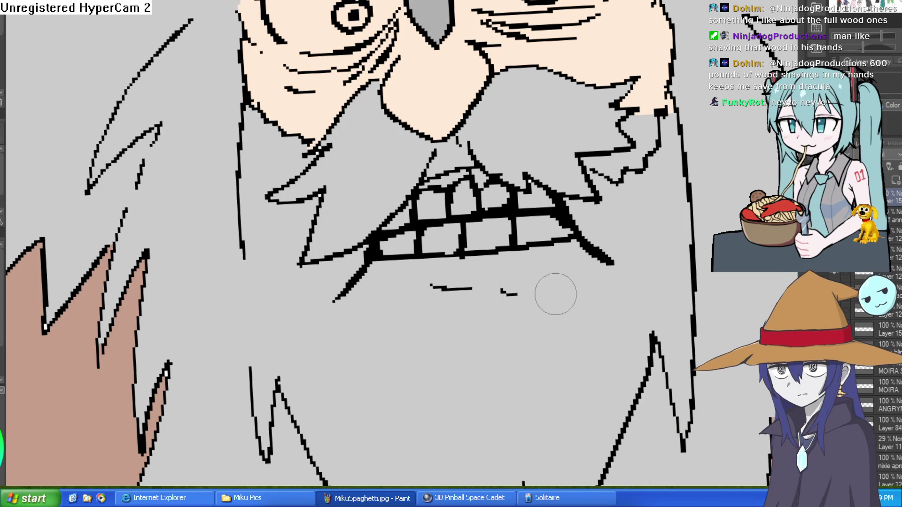
Paint over the lower row of teeth and nearby black marks in the grey beard colour
scroll(467, 253, down, 5)
scroll(467, 253, up, 2)
scroll(452, 234, up, 1)
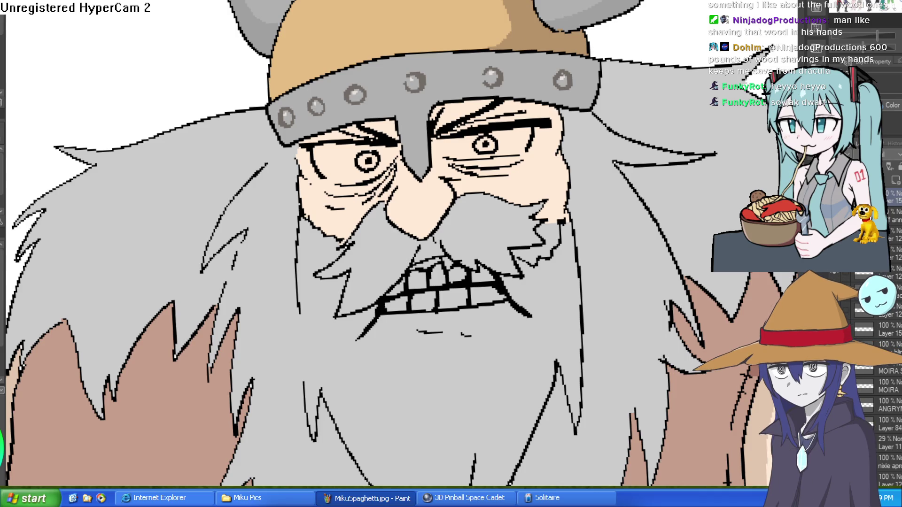
scroll(500, 301, down, 3)
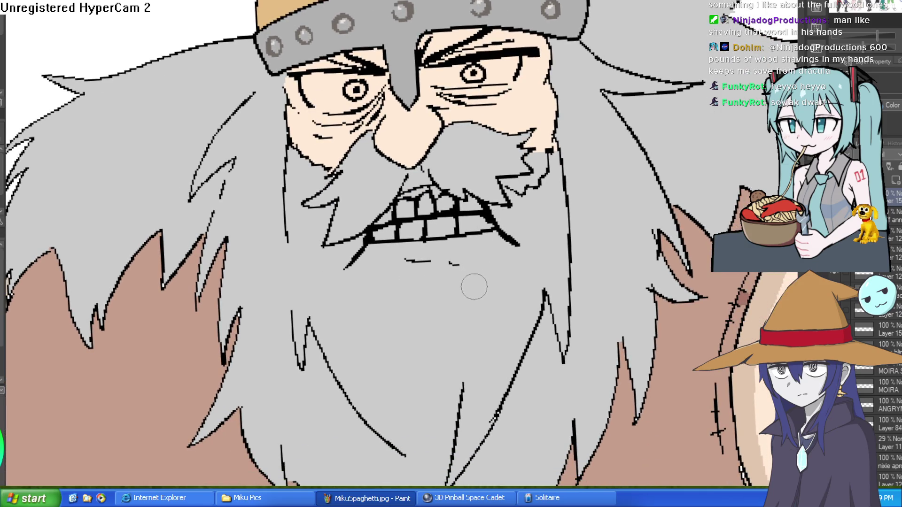
mouse_move(490, 253)
mouse_down()
mouse_move(497, 218)
mouse_move(487, 215)
mouse_up()
drag(371, 233, 440, 233)
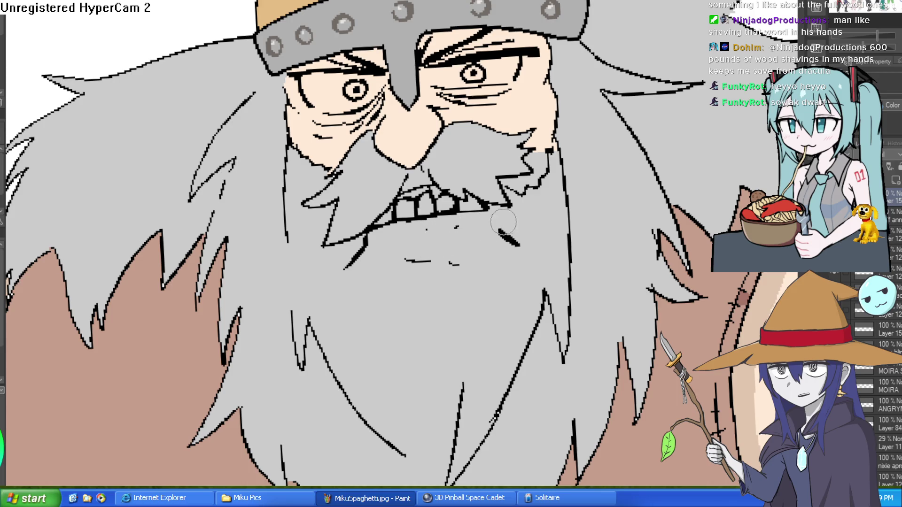
drag(428, 262, 496, 246)
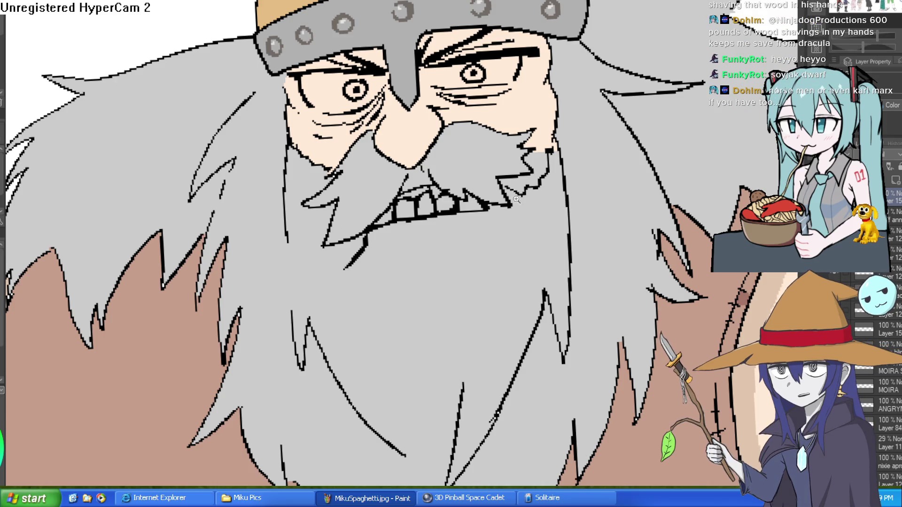
Draw a flatter lower lip line below the upper teeth, joined to the corner with a crease
scroll(516, 199, up, 1)
scroll(507, 252, up, 1)
key(ctrl+z)
drag(563, 181, 547, 171)
mouse_move(482, 161)
mouse_down()
mouse_move(479, 264)
mouse_move(174, 259)
mouse_move(237, 258)
mouse_move(310, 235)
mouse_up()
key(ctrl+z)
mouse_move(322, 233)
mouse_down()
mouse_move(488, 243)
mouse_move(510, 221)
mouse_up()
drag(475, 157, 540, 249)
drag(287, 308, 348, 315)
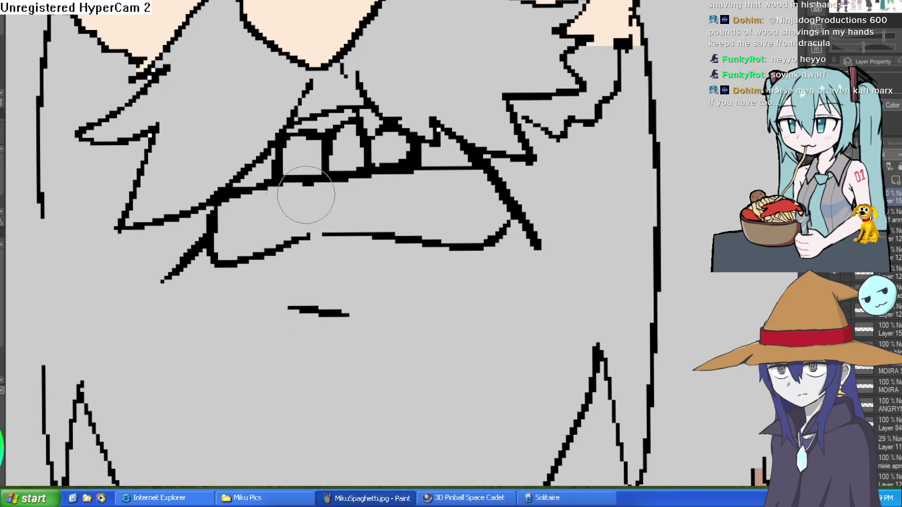
Outline the lower teeth and lip edge, then bucket-fill the gap between rows solid black
drag(215, 241, 271, 239)
key(ctrl+z)
mouse_move(214, 229)
mouse_down()
mouse_move(282, 255)
mouse_move(359, 216)
mouse_move(365, 234)
mouse_move(444, 237)
mouse_move(453, 221)
mouse_move(514, 219)
mouse_move(465, 196)
mouse_up()
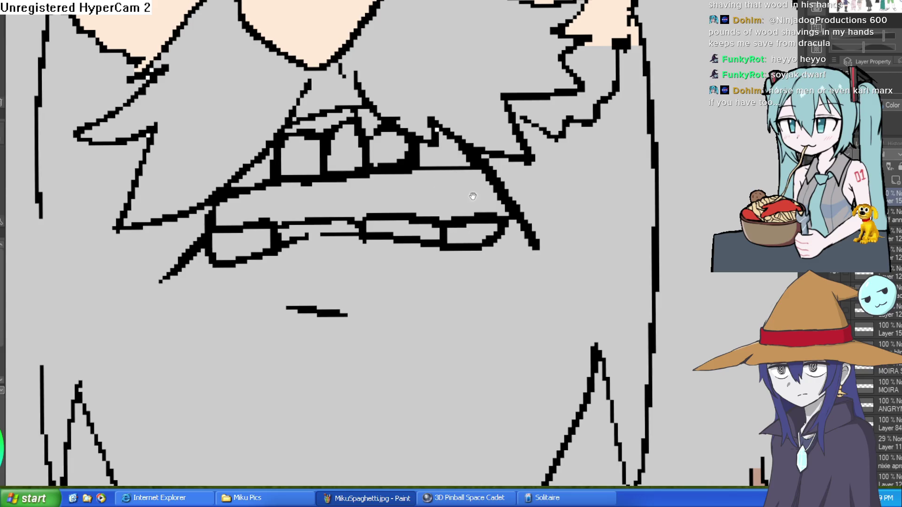
click(473, 197)
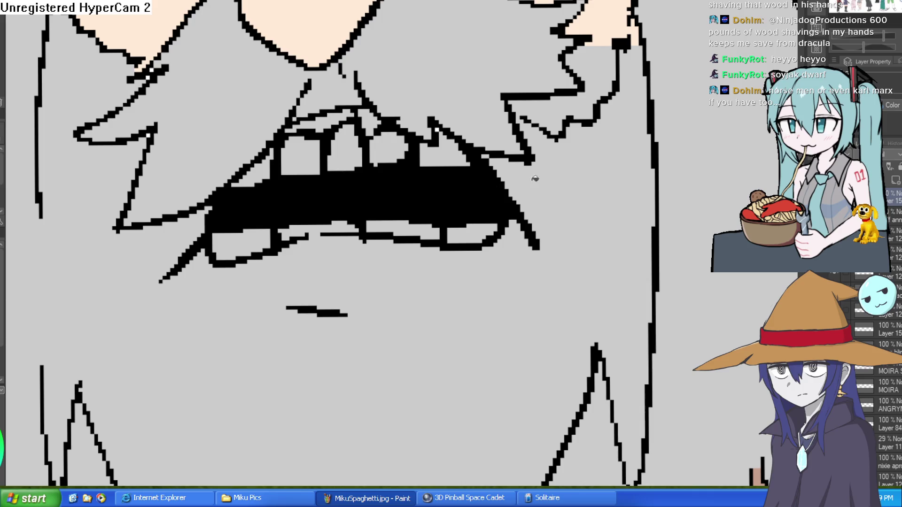
scroll(522, 200, down, 4)
scroll(536, 202, up, 3)
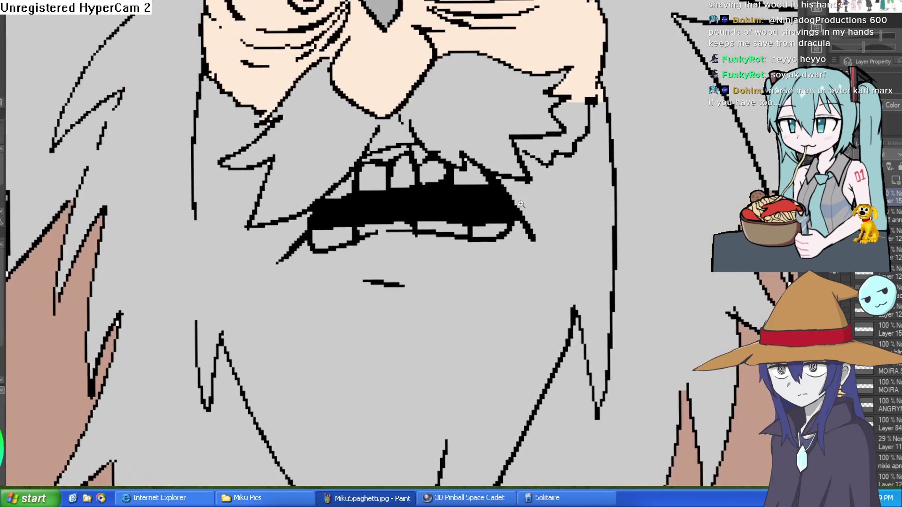
scroll(470, 229, down, 5)
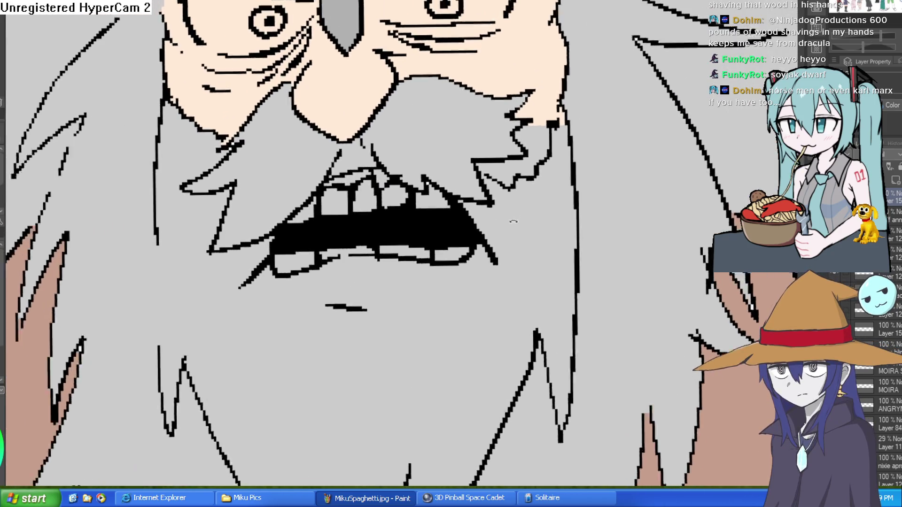
scroll(518, 214, down, 2)
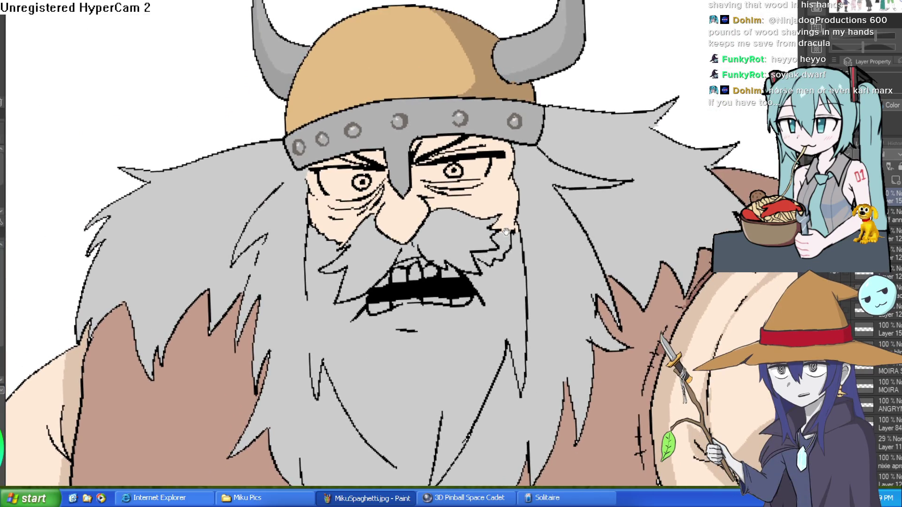
Brush a pink gum line above the viking's pale beige upper teeth
scroll(425, 257, up, 3)
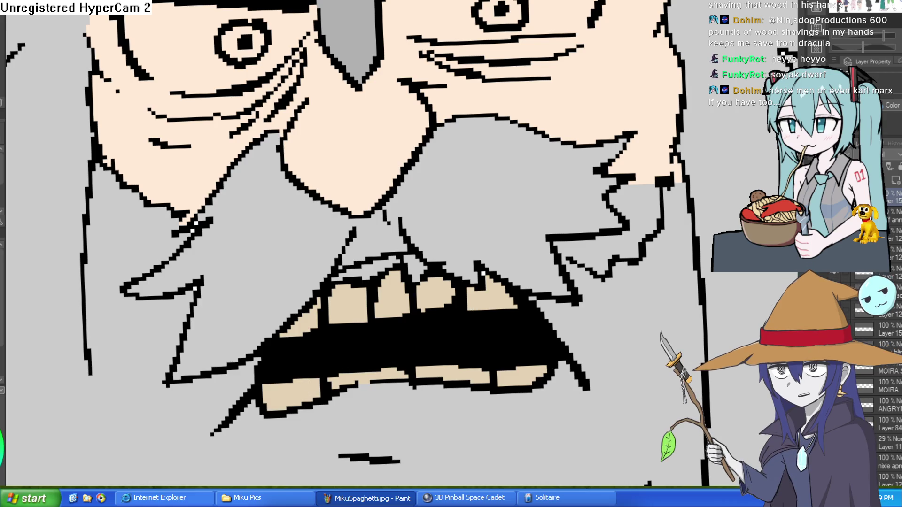
drag(335, 277, 377, 267)
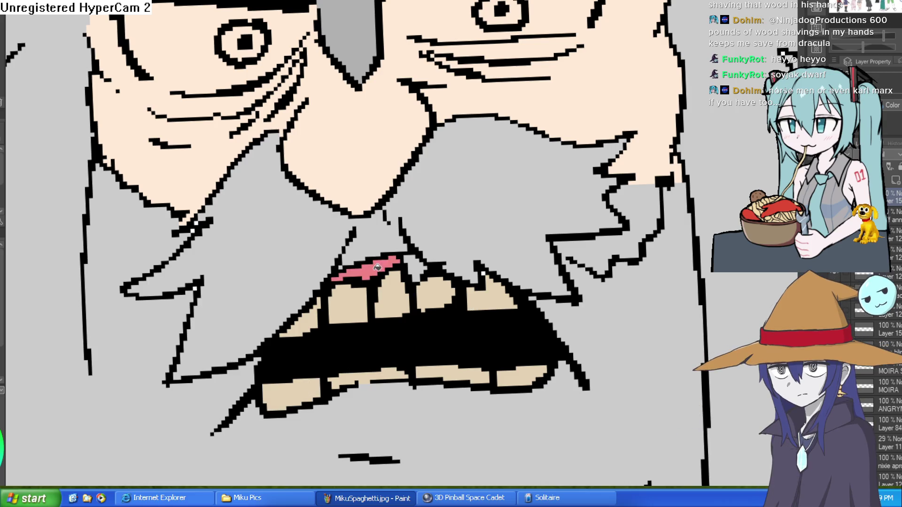
scroll(611, 288, down, 5)
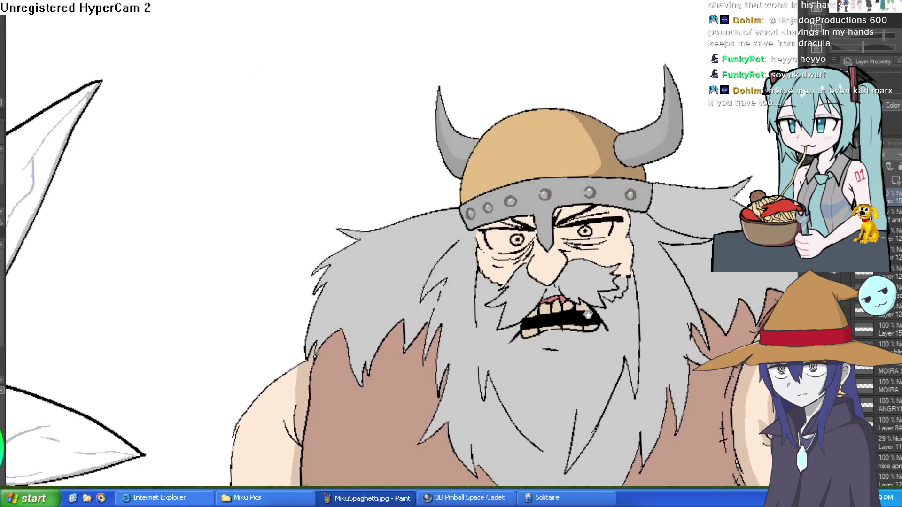
scroll(364, 243, up, 6)
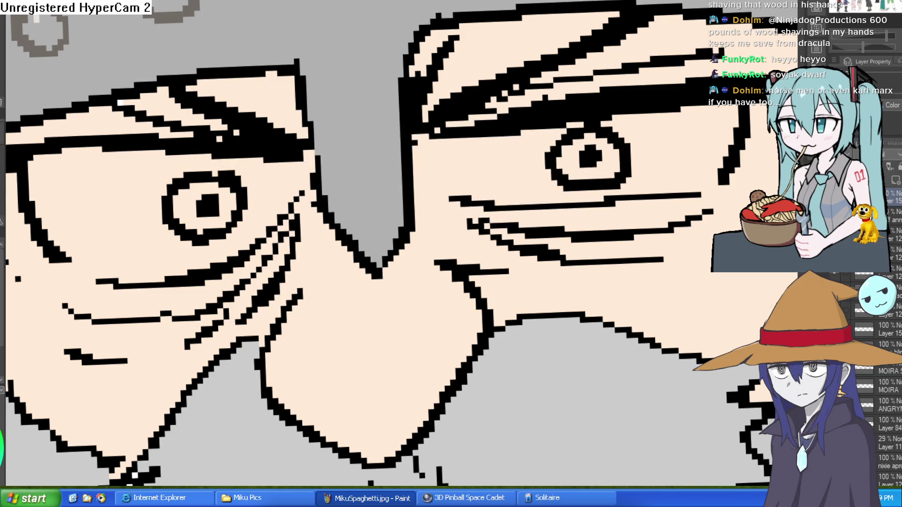
Whiten the first eye by brushing its corners and bucket-filling both sides of the white
drag(529, 162, 496, 203)
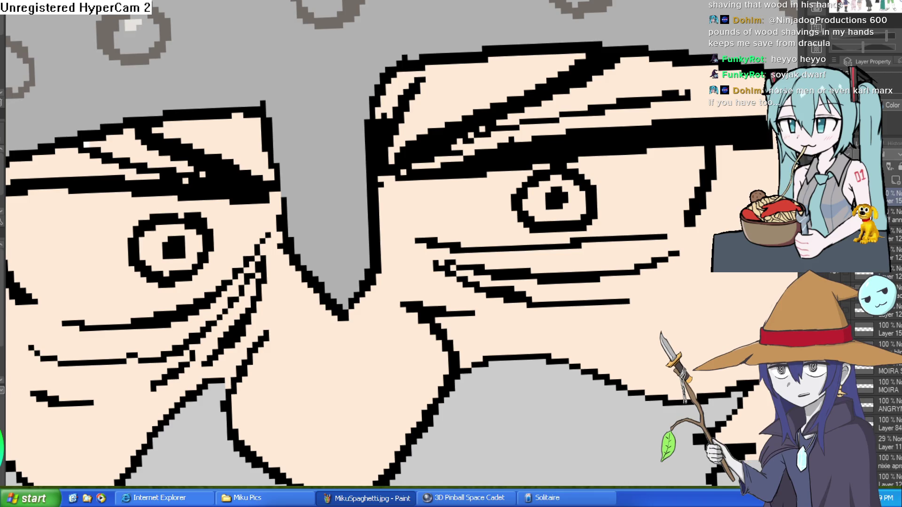
click(431, 228)
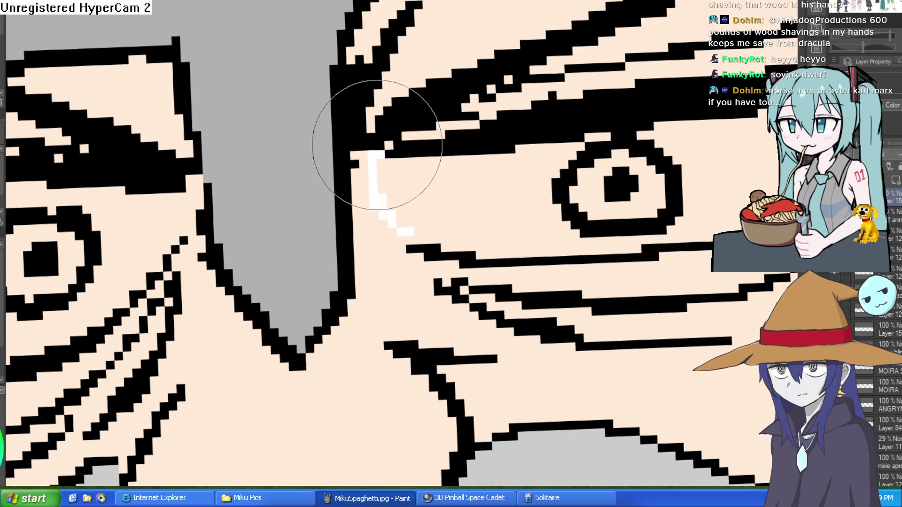
drag(406, 237, 367, 151)
drag(574, 199, 593, 187)
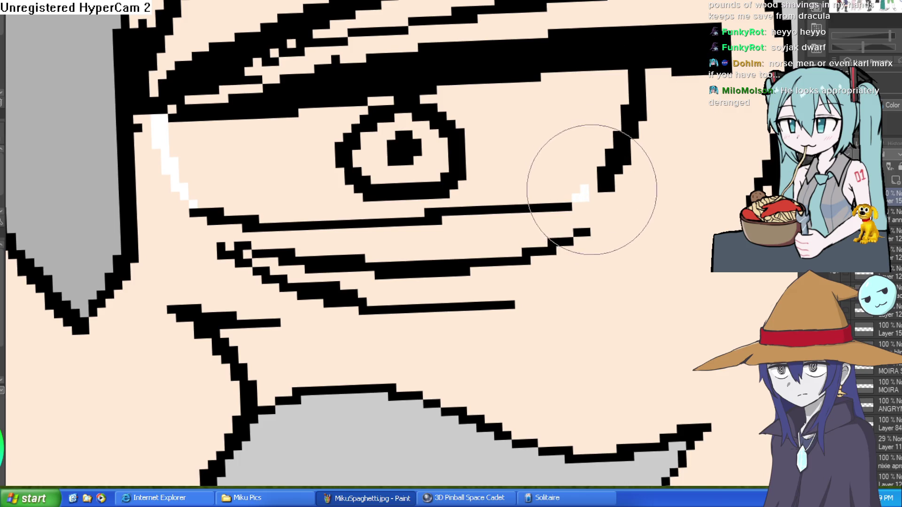
key(g)
click(580, 153)
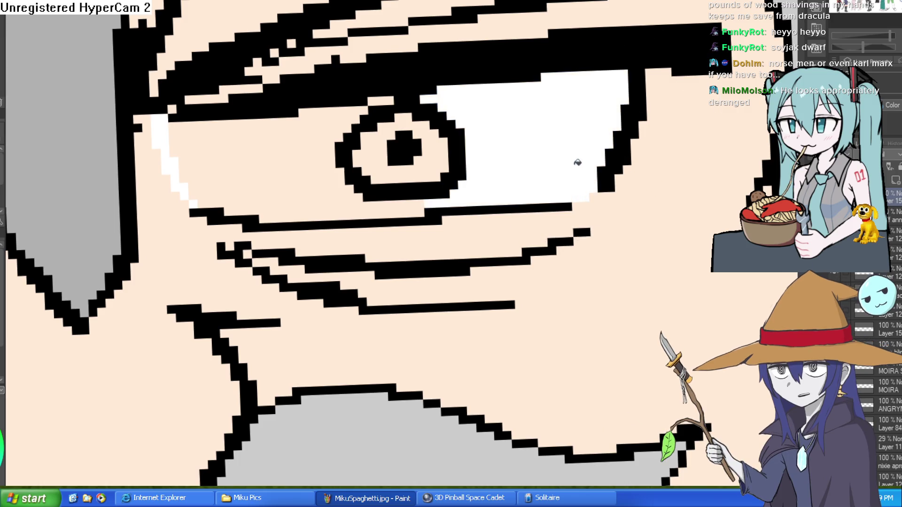
click(338, 209)
Fill the other eye's white with white on both sides of the iris
scroll(332, 185, down, 3)
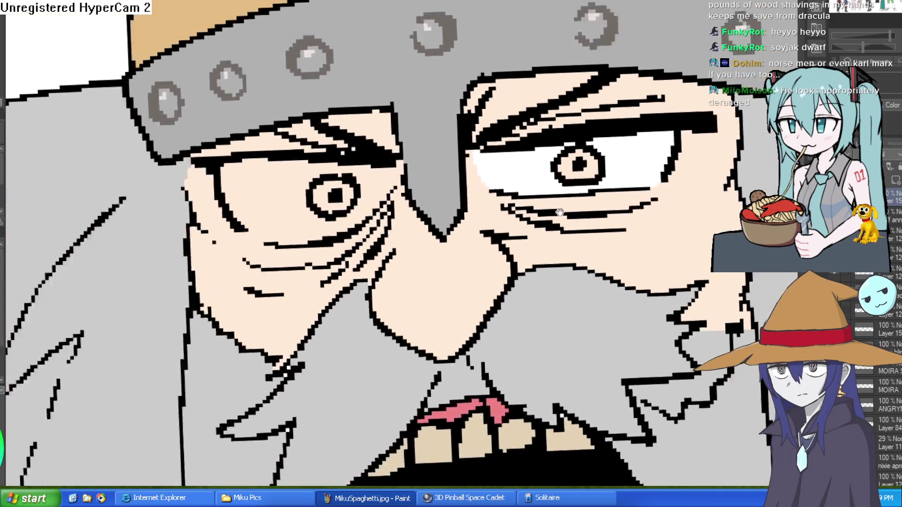
drag(298, 59, 277, 89)
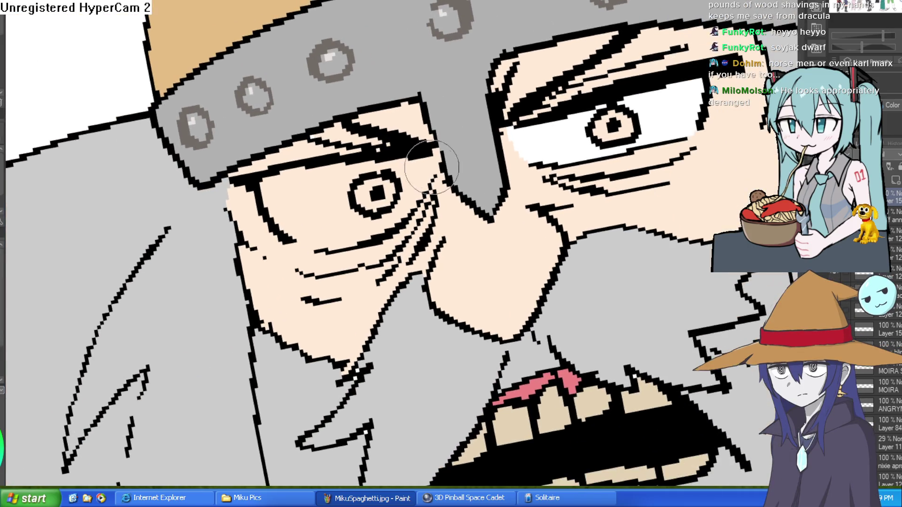
drag(429, 165, 435, 159)
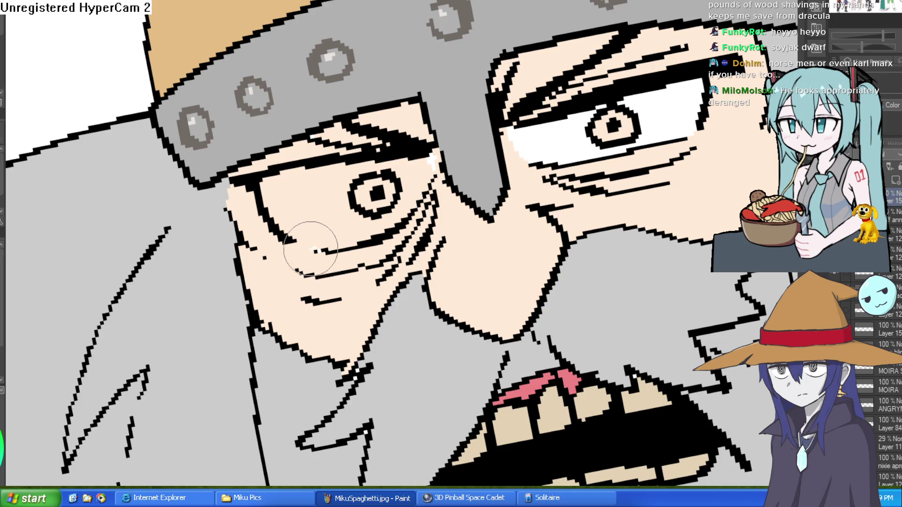
drag(299, 246, 308, 245)
click(318, 222)
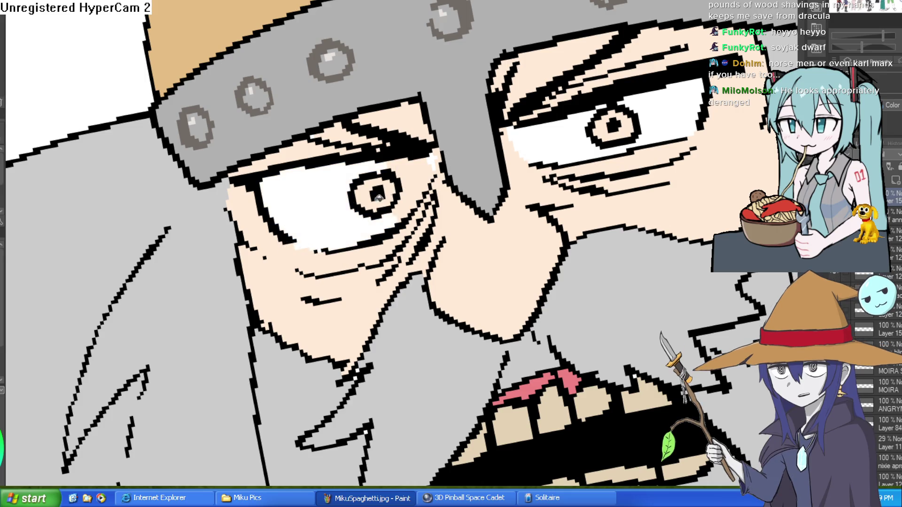
click(433, 173)
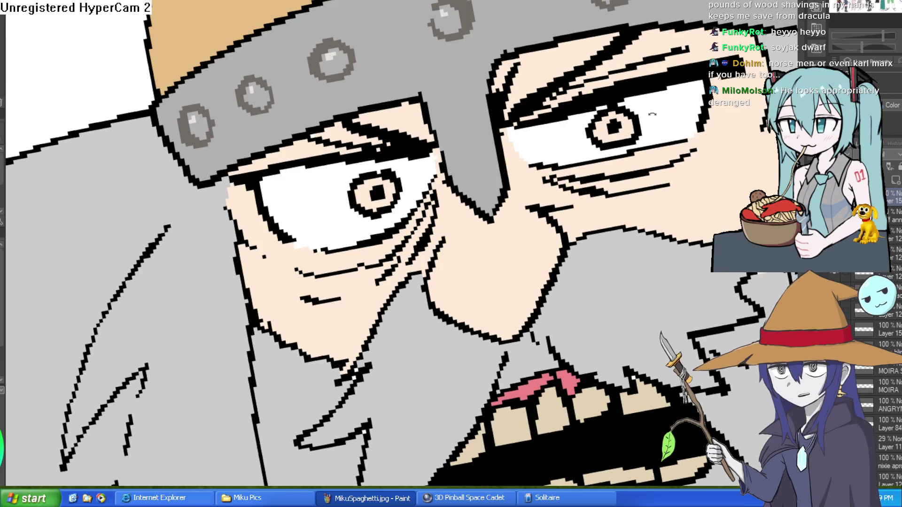
drag(473, 169, 678, 109)
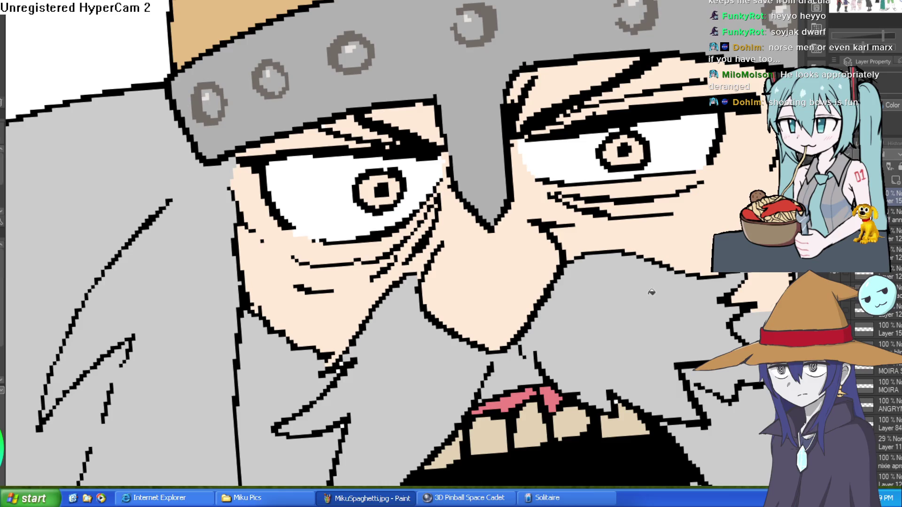
Thicken the lower-left edge of the viking's lip
scroll(673, 331, down, 10)
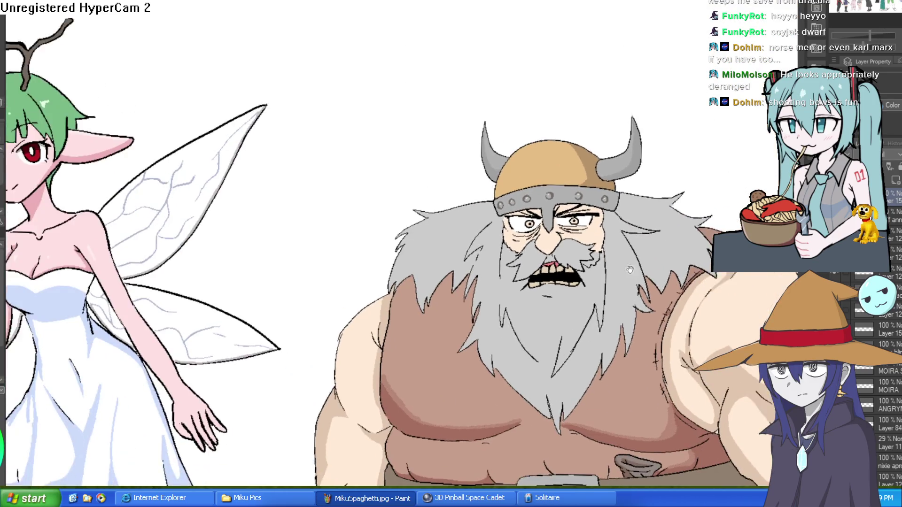
scroll(552, 245, up, 8)
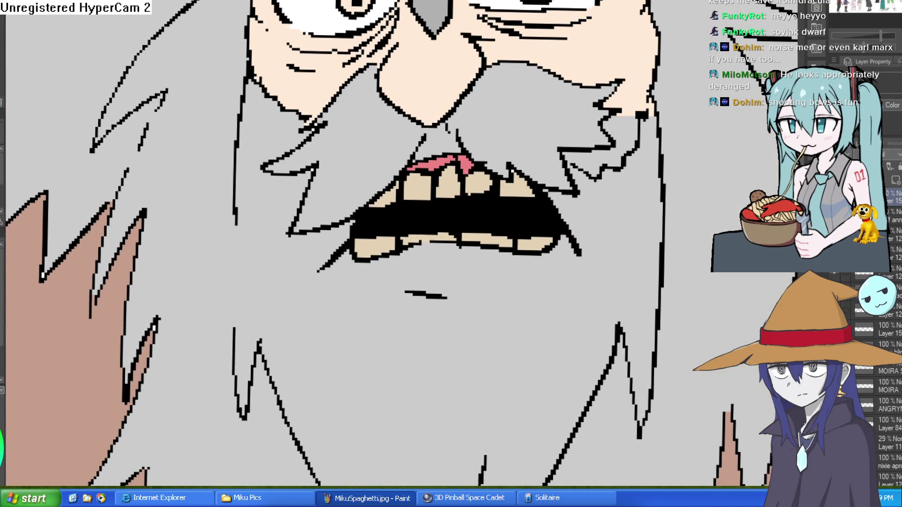
key(minus)
key(minus)
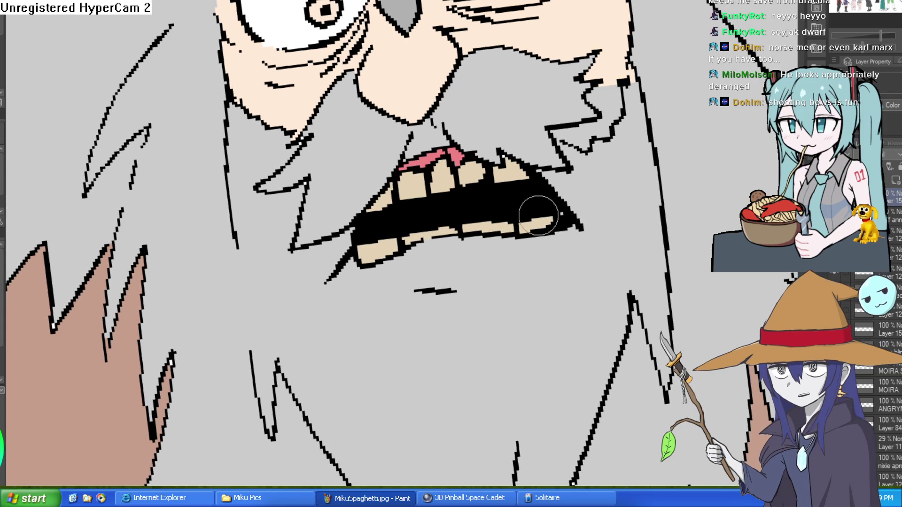
drag(363, 265, 355, 258)
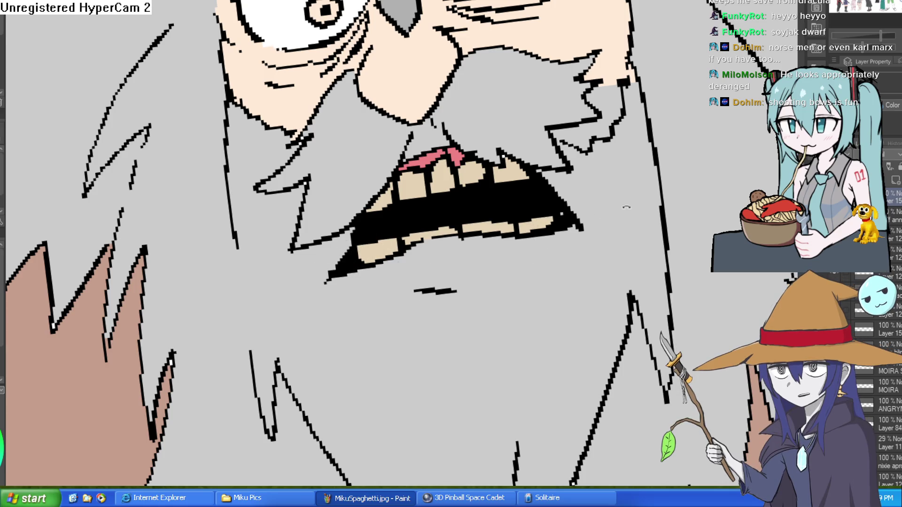
Ink drool strands and a small droplet hanging below the mouth
key(asciicircum)
key(asciicircum)
mouse_move(535, 263)
mouse_down()
mouse_move(550, 331)
mouse_move(546, 261)
mouse_up()
mouse_move(362, 265)
mouse_down()
mouse_move(355, 287)
mouse_move(306, 316)
mouse_move(337, 292)
mouse_up()
key(ctrl+z)
mouse_move(368, 363)
mouse_down()
mouse_move(353, 376)
mouse_move(359, 390)
mouse_up()
key(ctrl+0)
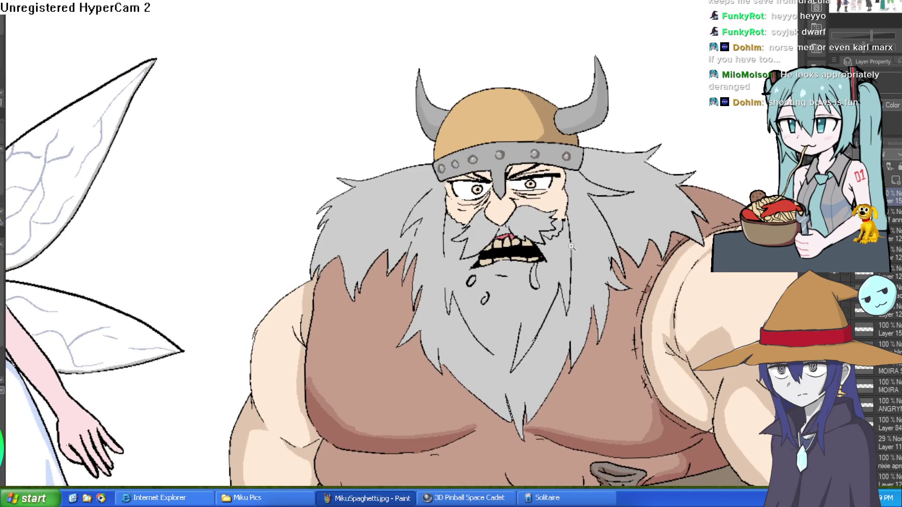
scroll(469, 270, up, 5)
mouse_move(368, 272)
mouse_down()
mouse_move(375, 362)
mouse_move(381, 274)
mouse_move(391, 273)
mouse_up()
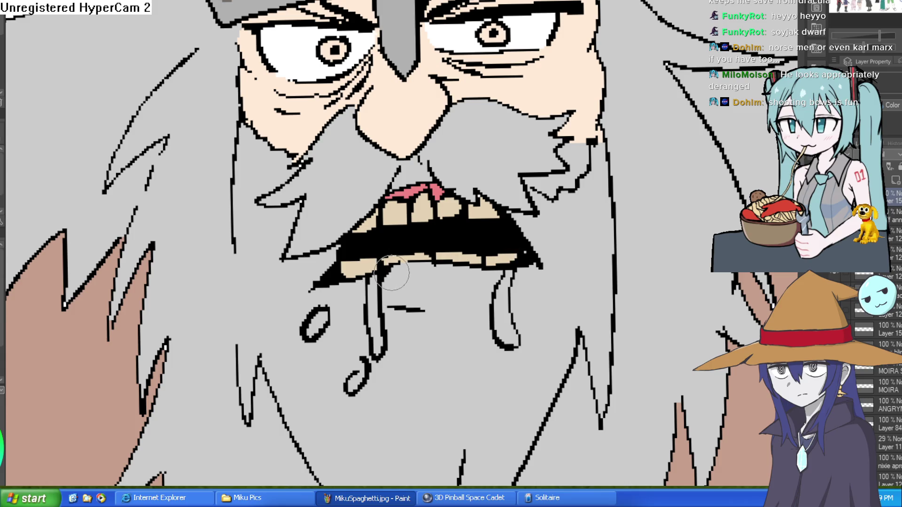
Draw short wrinkle strokes beside the left eye and on the right cheek
scroll(594, 189, down, 3)
scroll(594, 245, up, 3)
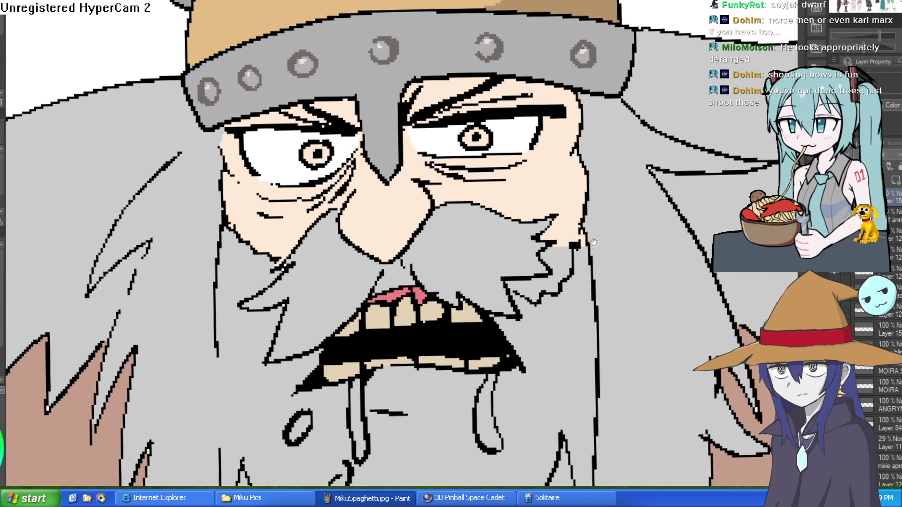
scroll(519, 172, down, 3)
scroll(594, 182, up, 4)
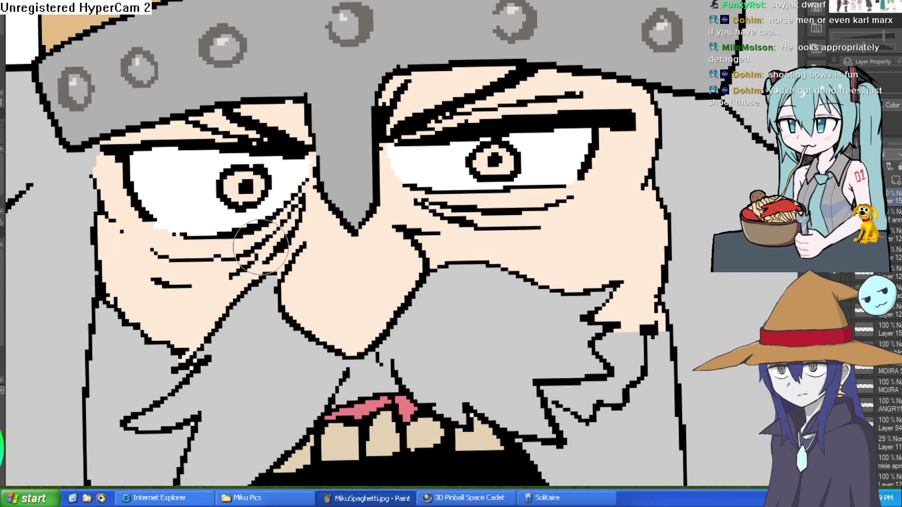
drag(125, 217, 109, 178)
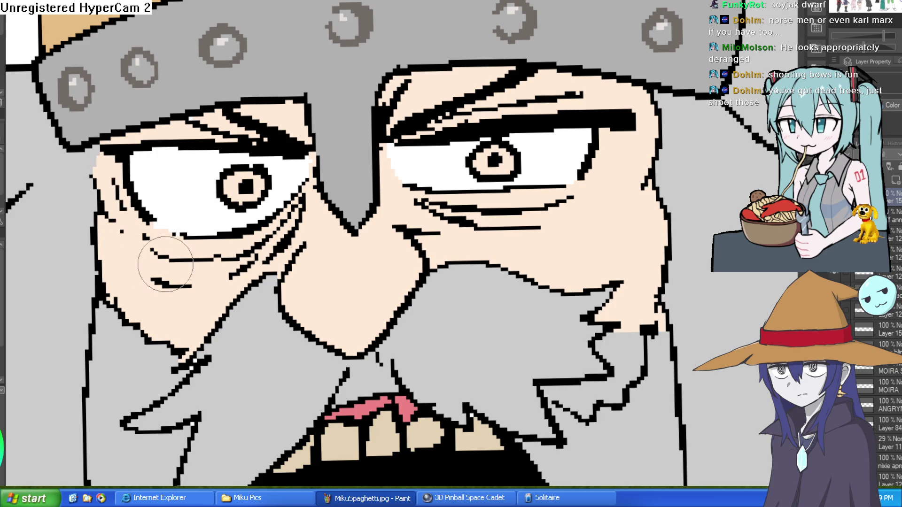
drag(561, 227, 588, 213)
drag(518, 239, 500, 240)
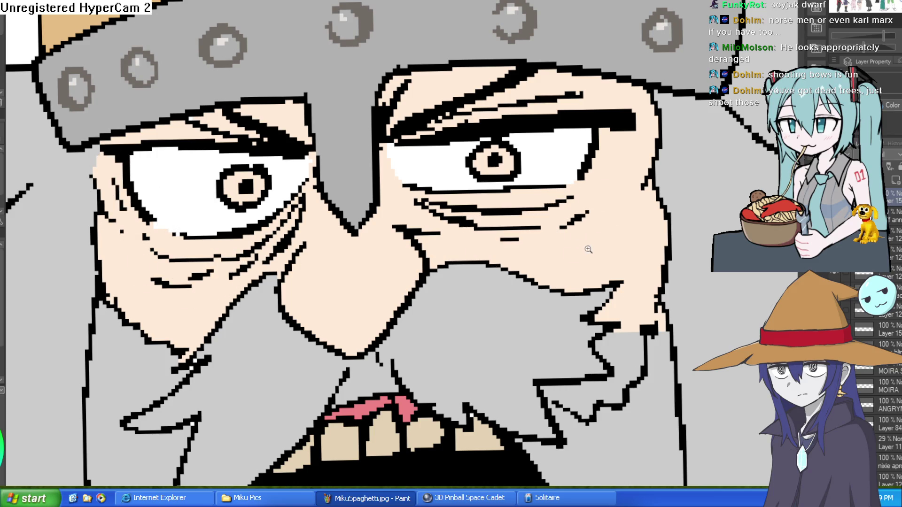
scroll(588, 249, down, 5)
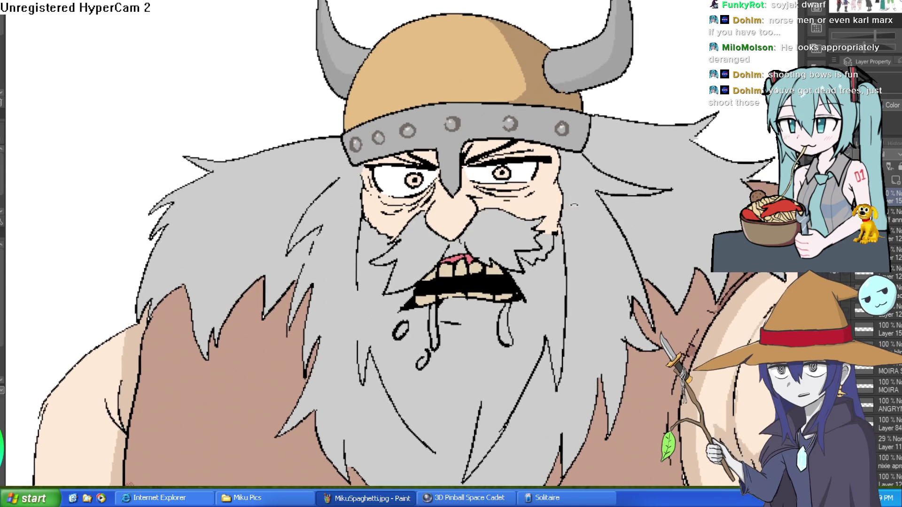
scroll(574, 205, down, 1)
drag(556, 227, 554, 197)
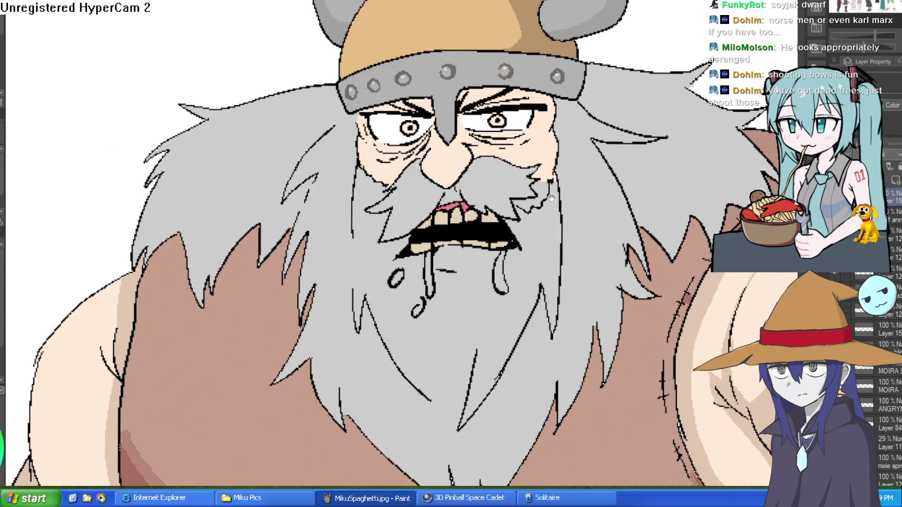
scroll(551, 199, up, 4)
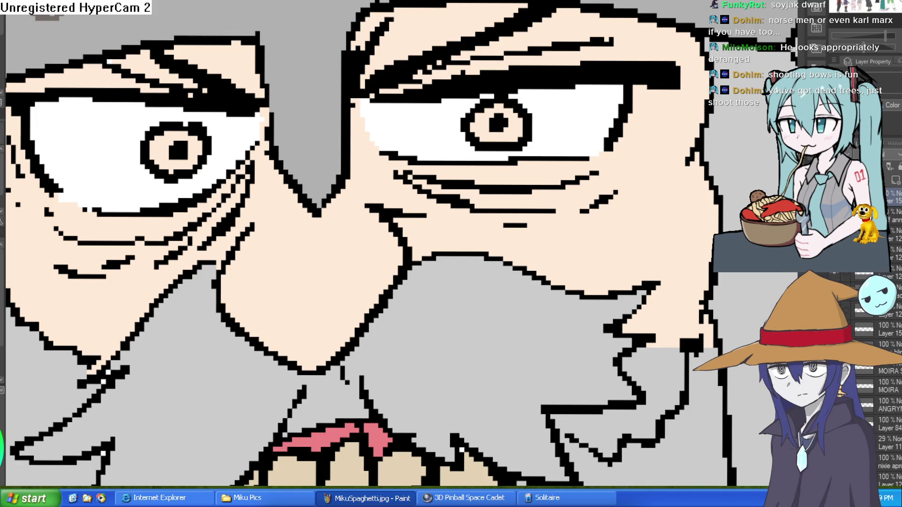
Compare against the earlier narrowed-eye face, then restore the reworked snarling face
key(ctrl+z)
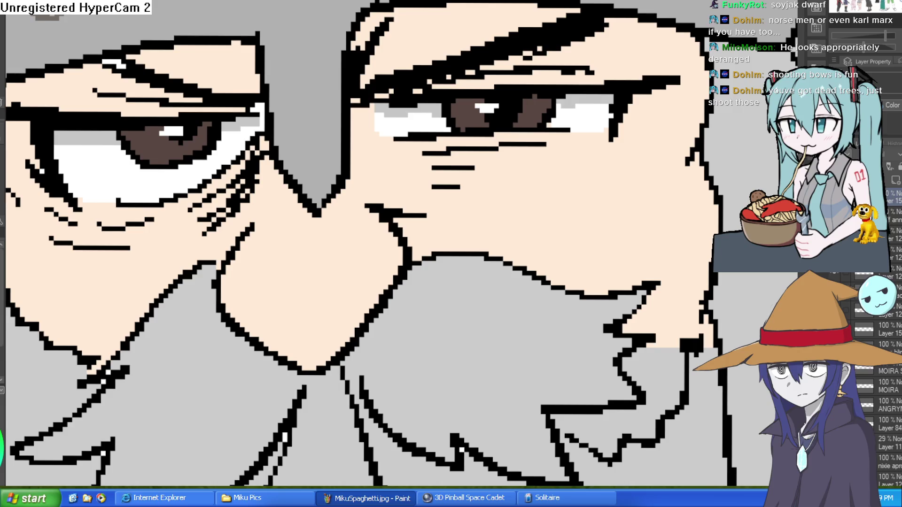
key(ctrl+y)
scroll(443, 122, down, 5)
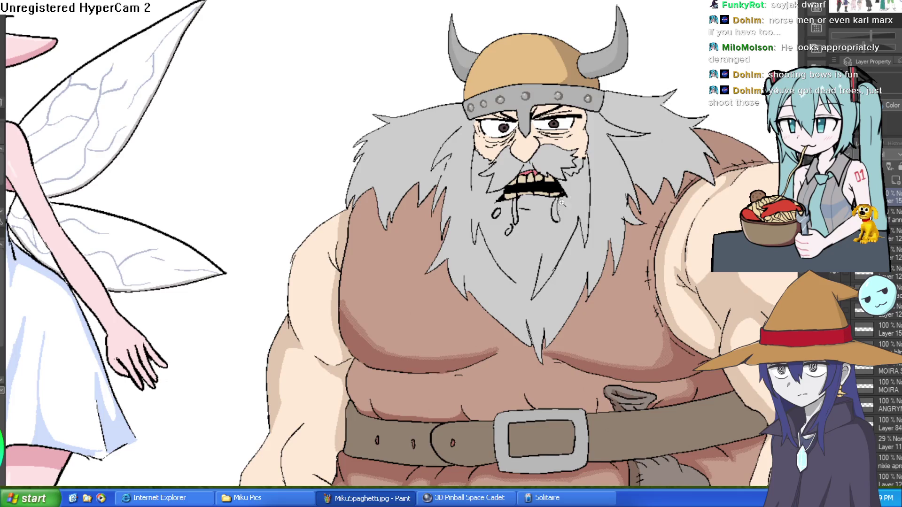
scroll(561, 203, up, 5)
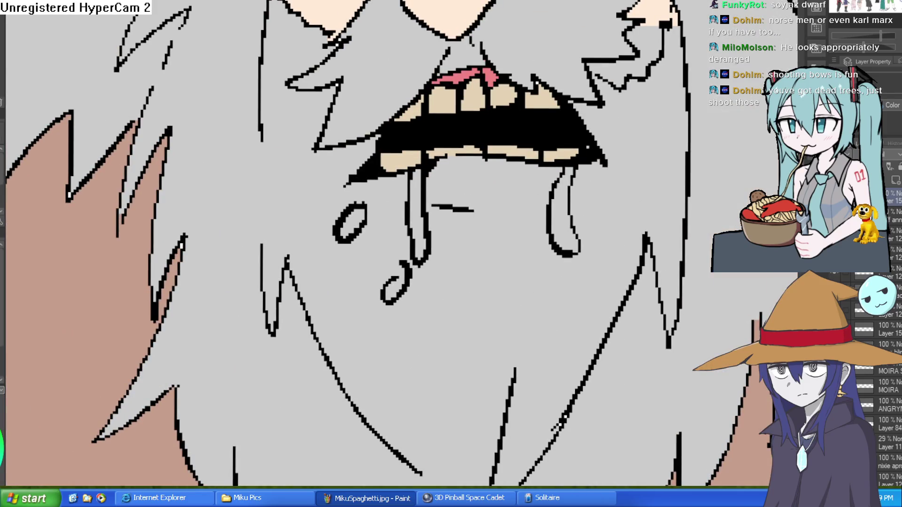
Fill both drool strands and two droplets light blue, then reshape the drip's top
click(563, 216)
click(420, 218)
click(394, 282)
click(353, 224)
key(p)
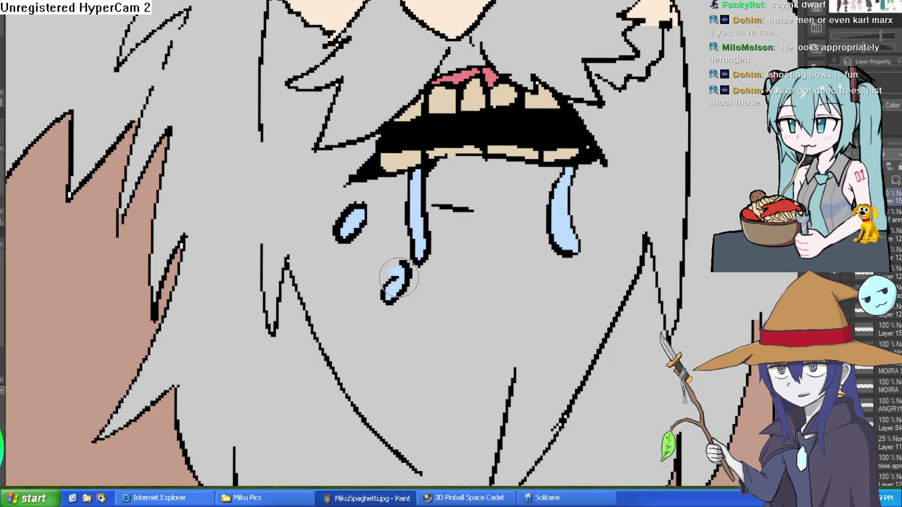
mouse_move(402, 265)
mouse_down()
mouse_move(383, 271)
mouse_move(404, 271)
mouse_move(413, 288)
mouse_move(413, 263)
mouse_up()
scroll(627, 226, down, 4)
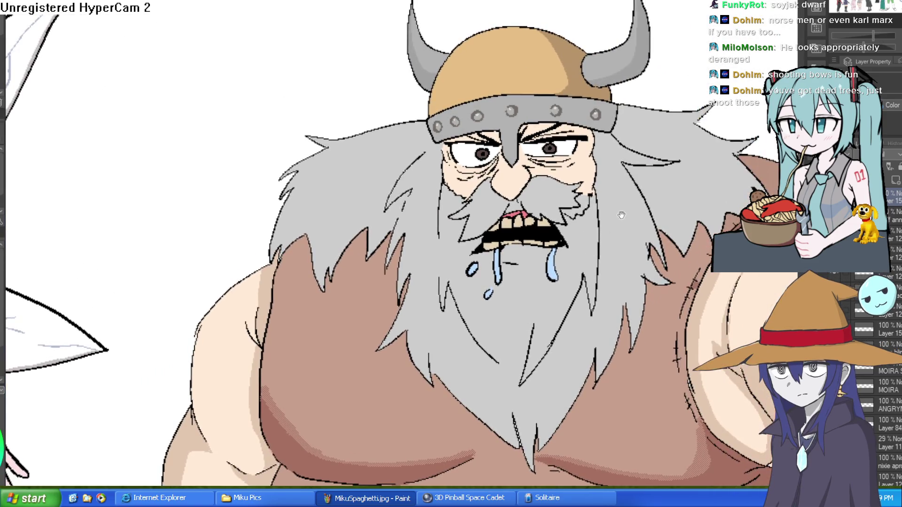
drag(600, 241, 587, 272)
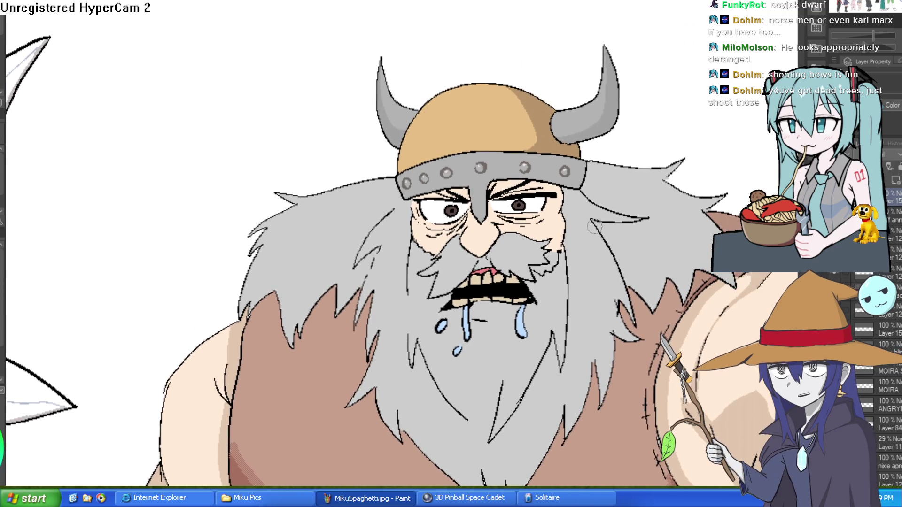
Paint thin pink veins across the right eye's white and its inner corner
scroll(519, 209, up, 2)
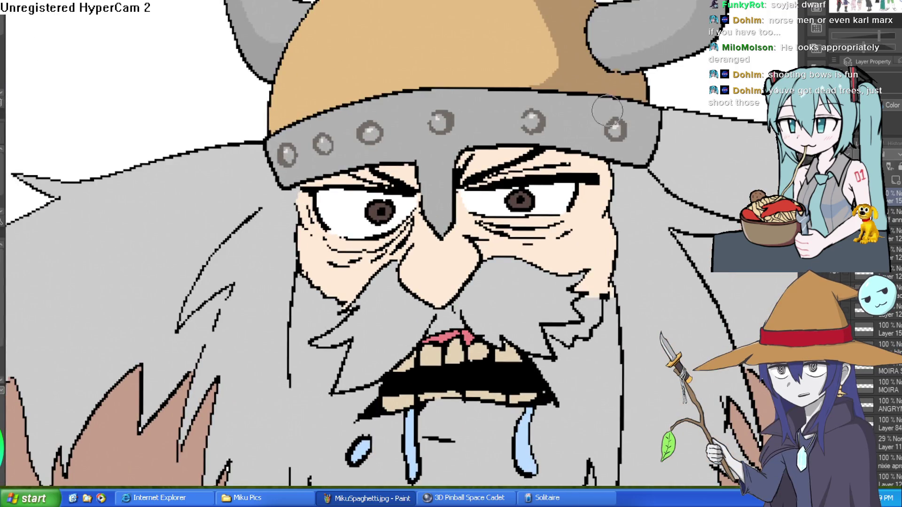
scroll(627, 67, up, 2)
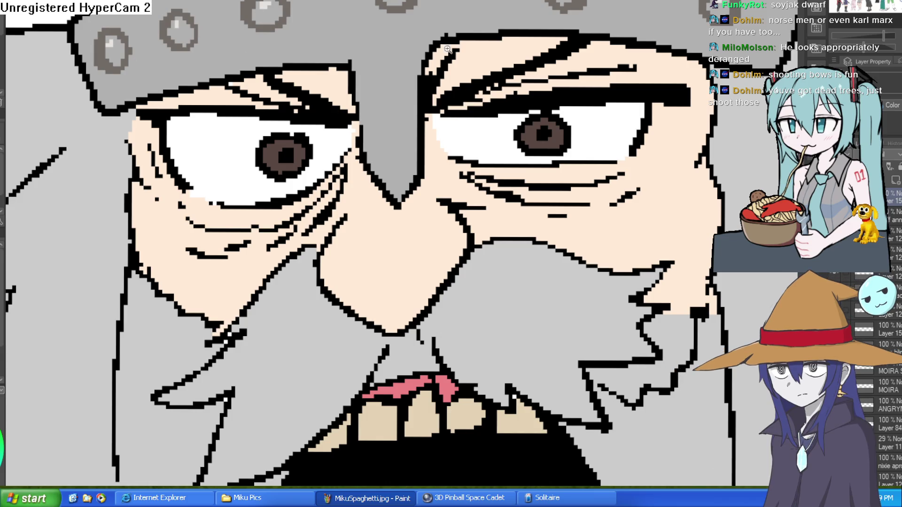
scroll(618, 145, up, 2)
mouse_move(619, 145)
mouse_down()
mouse_move(580, 121)
mouse_move(535, 65)
mouse_up()
key(ctrl+z)
drag(609, 154, 575, 102)
drag(657, 55, 592, 86)
click(388, 157)
scroll(388, 153, down, 3)
drag(421, 128, 434, 140)
drag(366, 77, 420, 106)
Add more pink veins to the lower, corner and upper parts of the eye whites
scroll(446, 135, down, 1)
scroll(446, 135, down, 1)
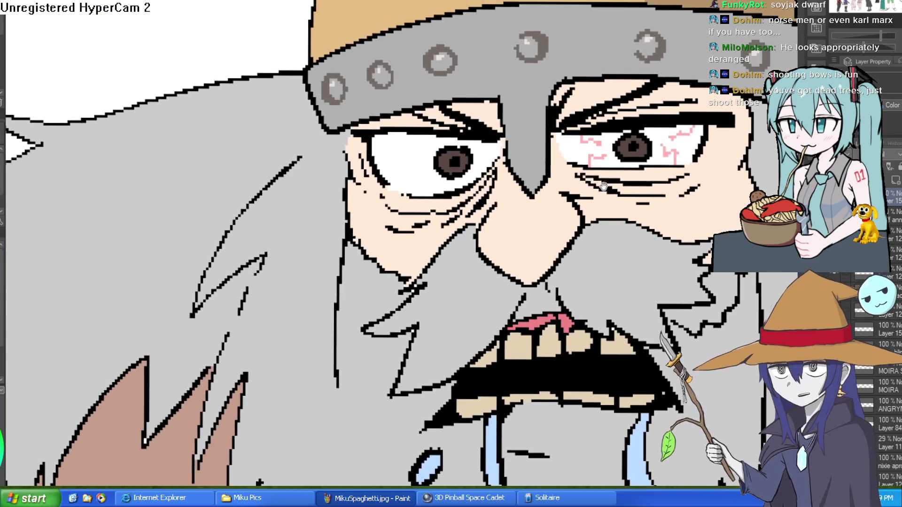
scroll(451, 155, up, 5)
drag(422, 210, 433, 173)
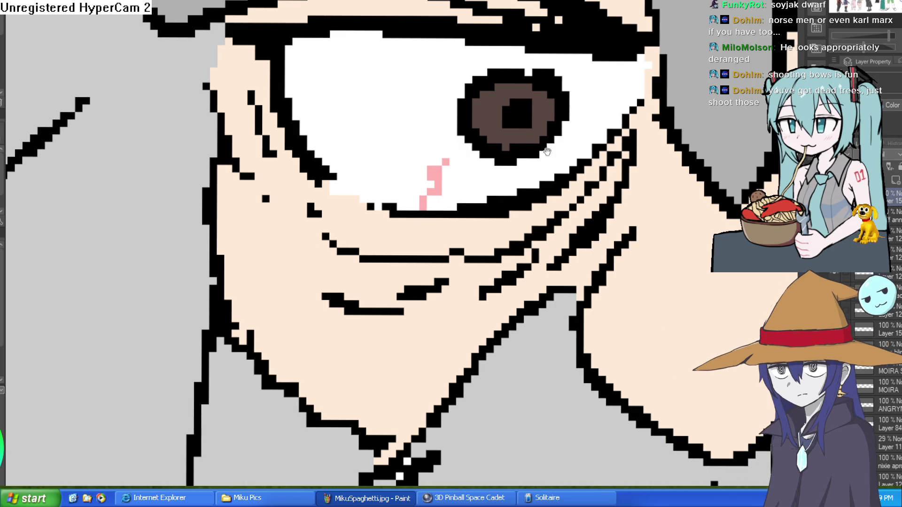
scroll(545, 150, up, 1)
drag(613, 100, 587, 141)
mouse_move(372, 70)
mouse_down()
mouse_move(372, 99)
mouse_move(428, 123)
mouse_up()
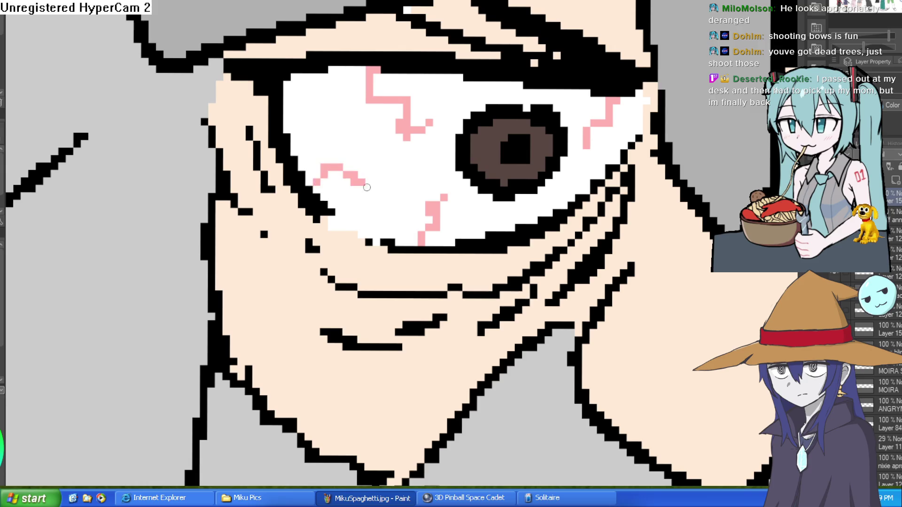
scroll(625, 153, down, 2)
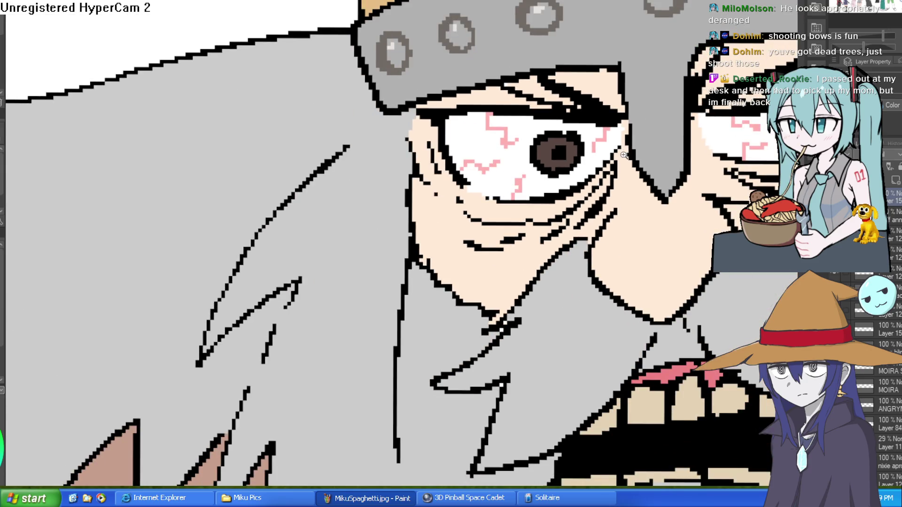
drag(588, 172, 587, 166)
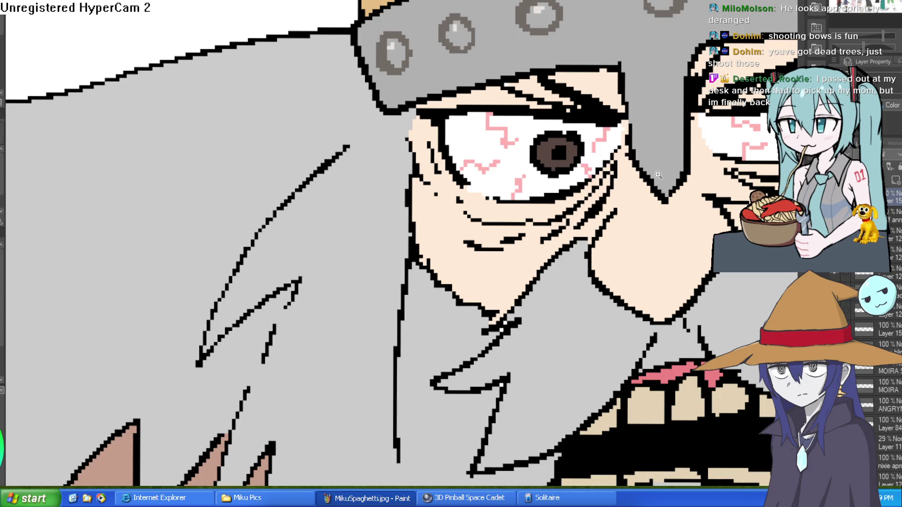
scroll(606, 162, down, 3)
drag(648, 164, 521, 137)
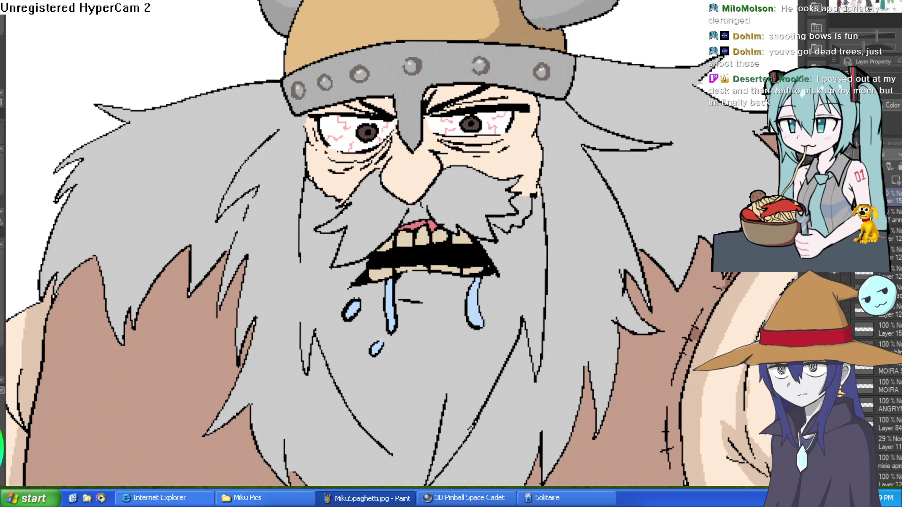
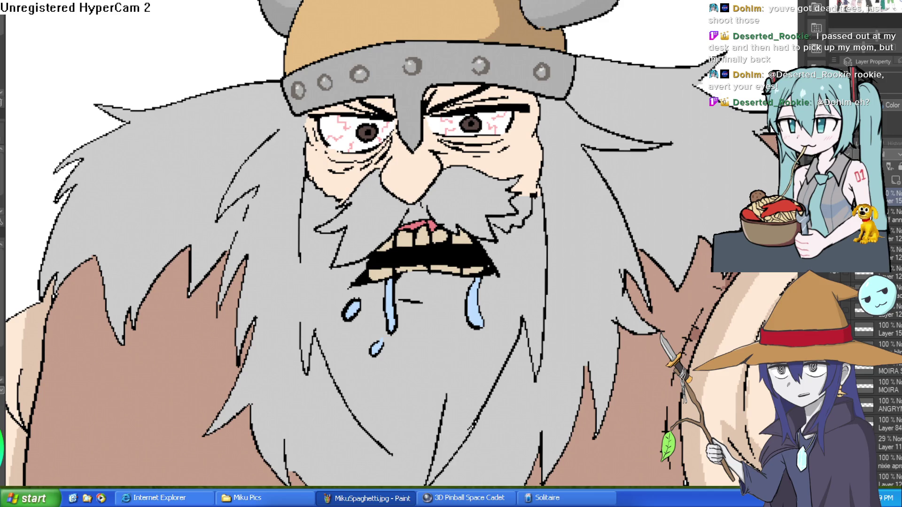
Draw short hatch lines in the beard on both sides of the Viking's mouth
scroll(598, 113, down, 5)
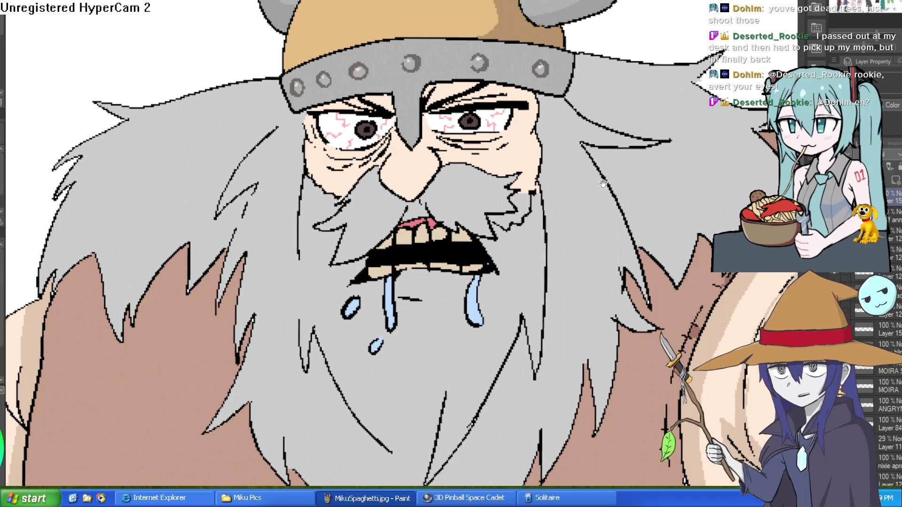
scroll(598, 108, up, 2)
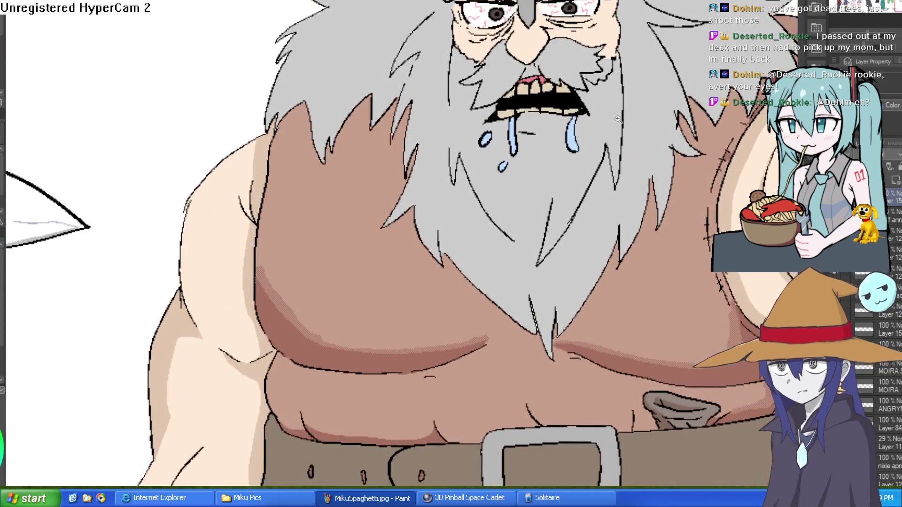
scroll(599, 101, up, 2)
scroll(600, 101, down, 1)
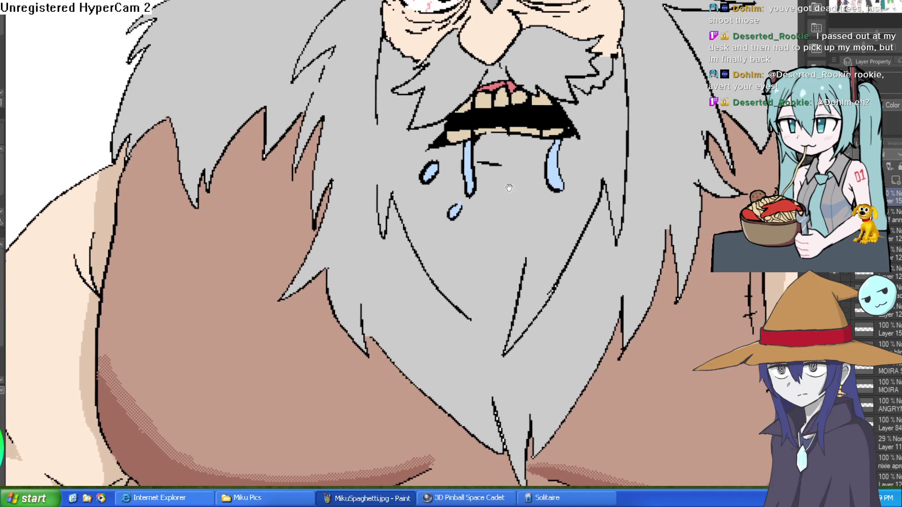
scroll(476, 219, up, 1)
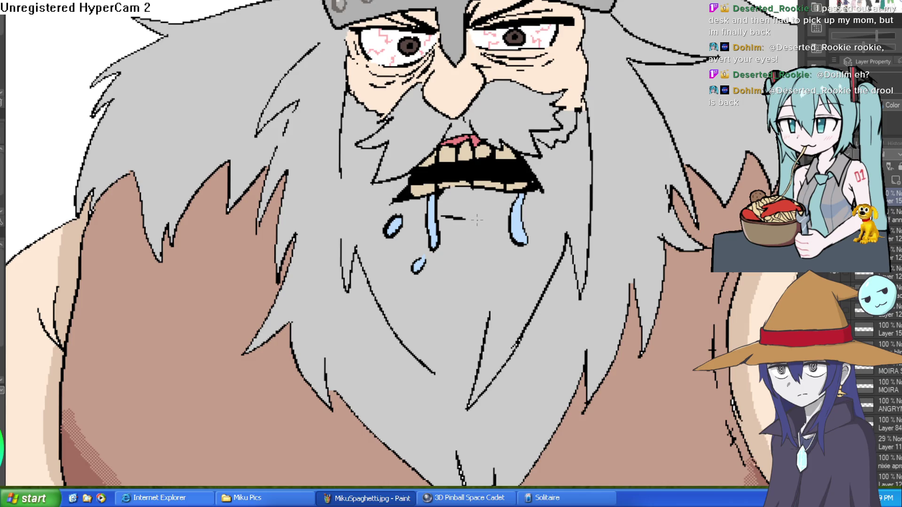
scroll(550, 193, up, 1)
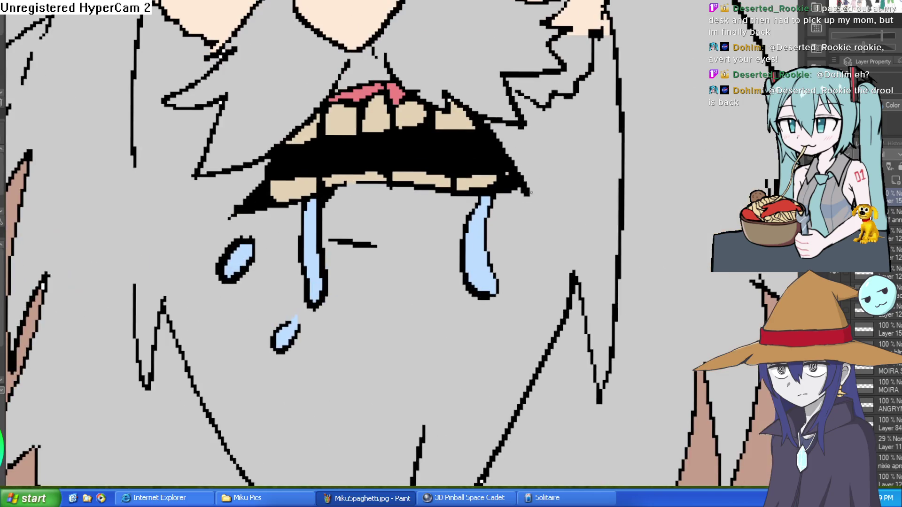
drag(552, 191, 548, 160)
drag(556, 190, 572, 117)
drag(222, 234, 211, 223)
mouse_move(211, 205)
mouse_down()
mouse_move(210, 193)
mouse_move(175, 205)
mouse_move(175, 231)
mouse_up()
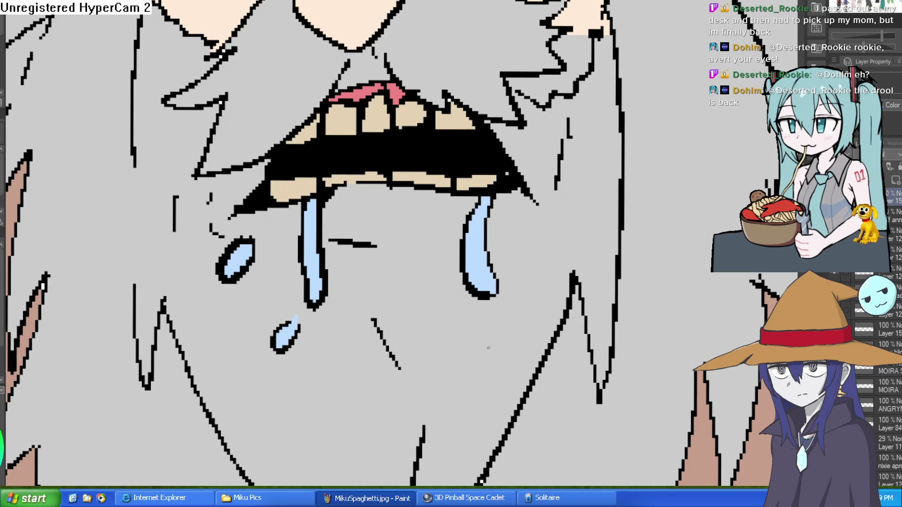
Try dark and tan marks on an upper tooth, undoing the darker strokes
scroll(375, 322, down, 2)
scroll(481, 233, up, 3)
drag(471, 249, 479, 220)
key(ctrl+z)
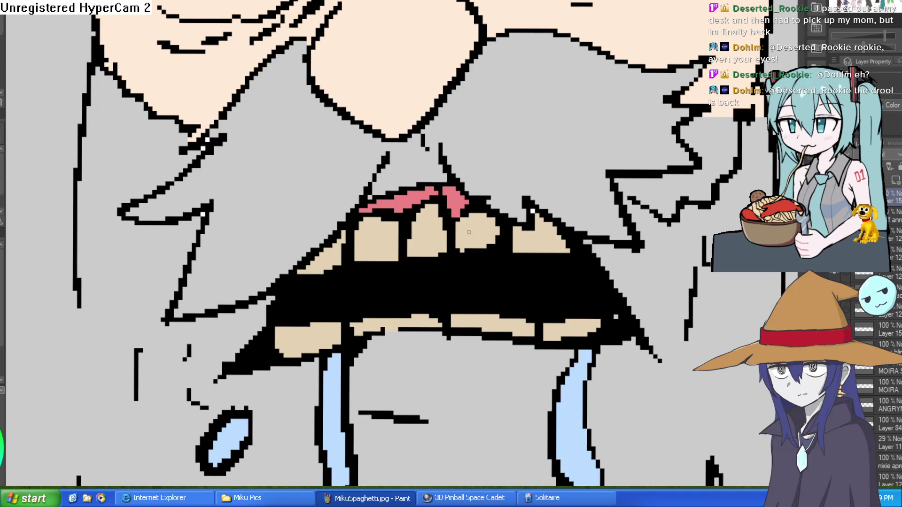
mouse_move(471, 243)
mouse_down()
mouse_move(471, 220)
mouse_move(484, 223)
mouse_up()
mouse_move(423, 261)
mouse_down()
mouse_move(421, 226)
mouse_move(418, 256)
mouse_move(436, 252)
mouse_up()
key(ctrl+z)
Paint brown stain marks on the upper teeth and the lower right and middle teeth
drag(370, 229, 370, 248)
drag(382, 249, 383, 258)
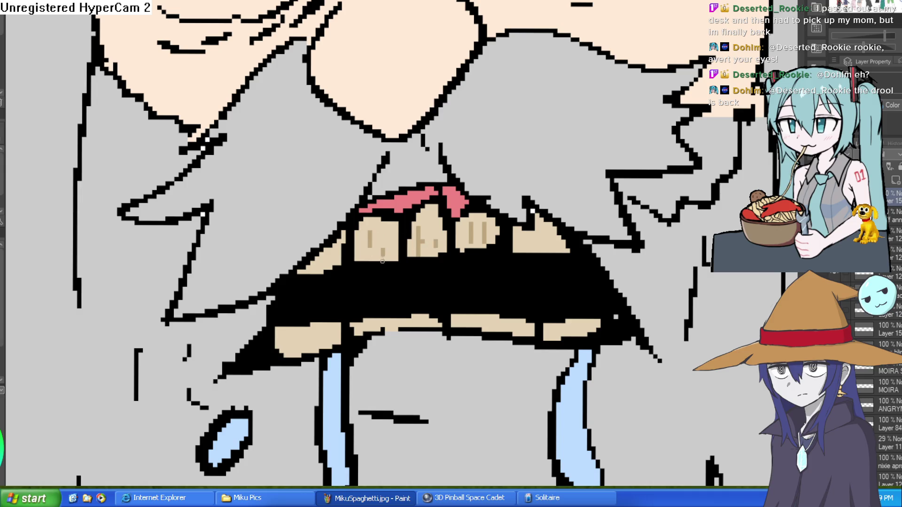
drag(535, 236, 532, 253)
drag(552, 237, 552, 255)
drag(566, 331, 577, 320)
drag(479, 315, 501, 320)
key(ctrl+0)
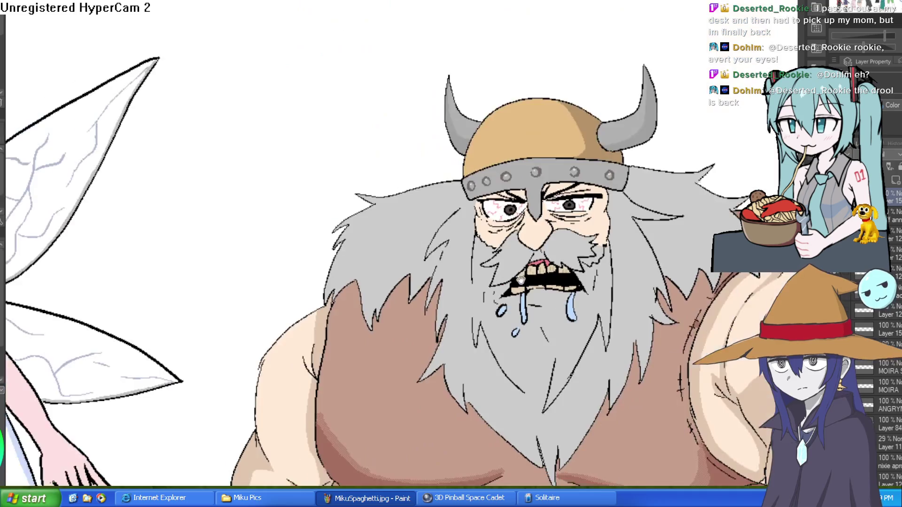
Undo the tooth stains and repaint stray outline pixels with the sampled pink gum colour
scroll(624, 258, up, 5)
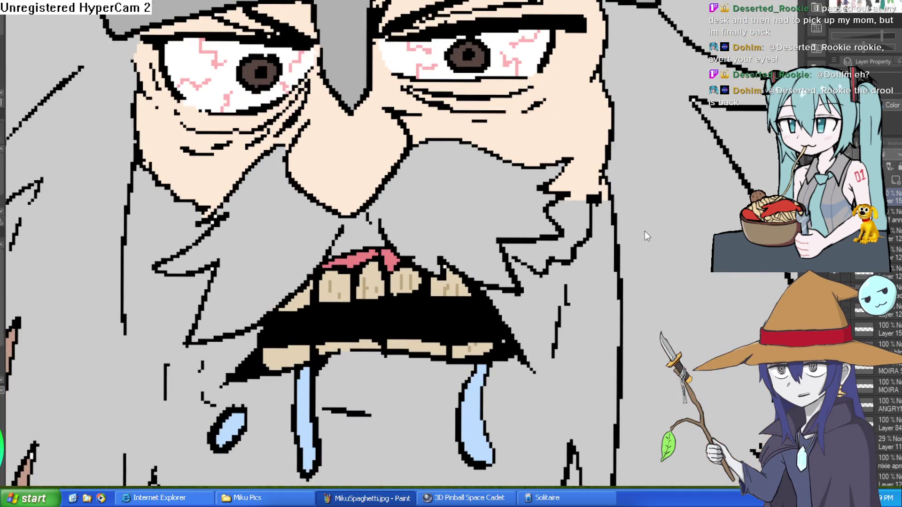
scroll(495, 243, up, 3)
key(ctrl+z)
key(ctrl+z)
key(ctrl+z)
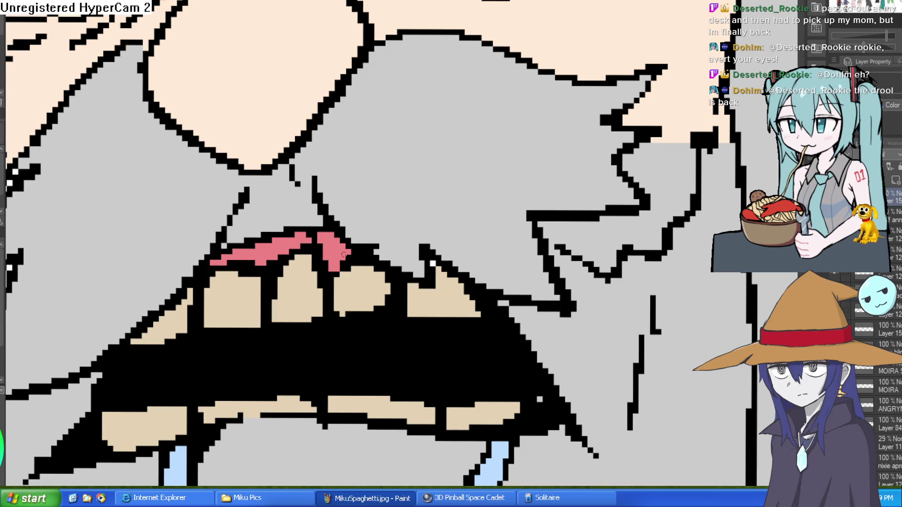
alt+click(338, 237)
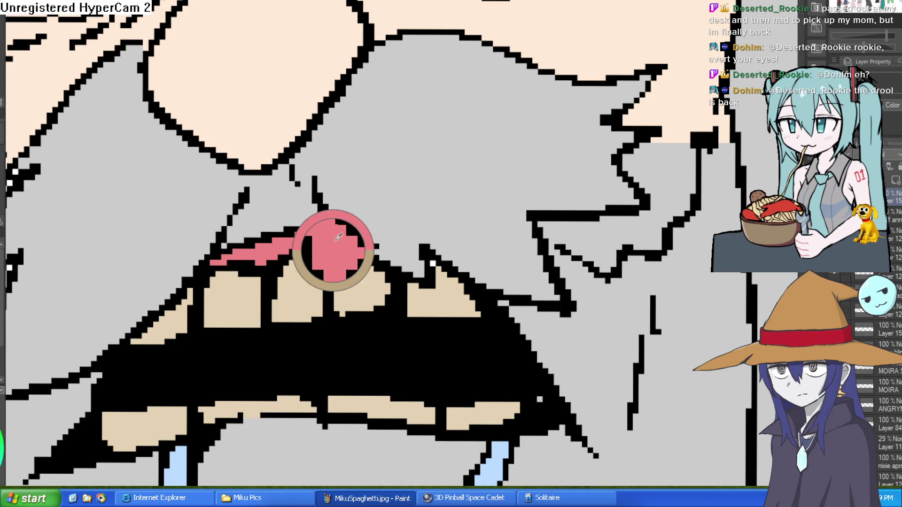
drag(305, 234, 319, 239)
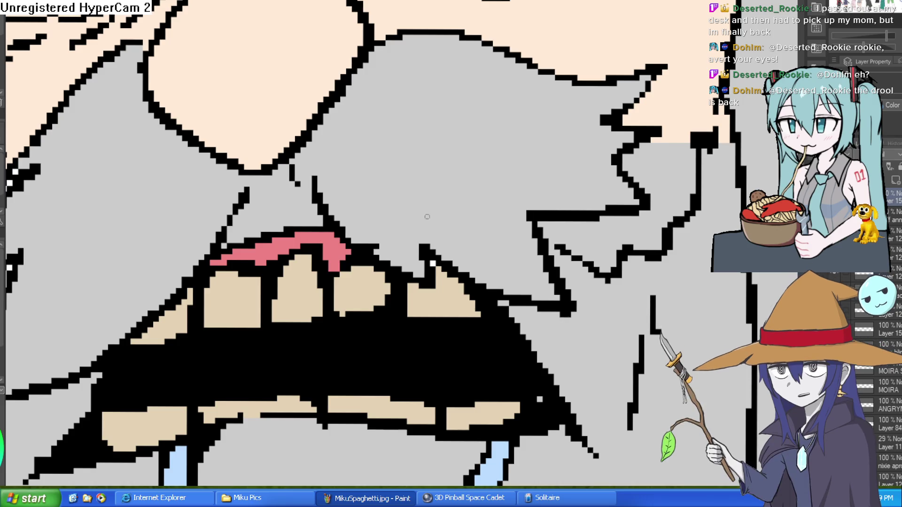
Widen the right drool stream with a new line and fill the gap light blue
scroll(427, 217, down, 6)
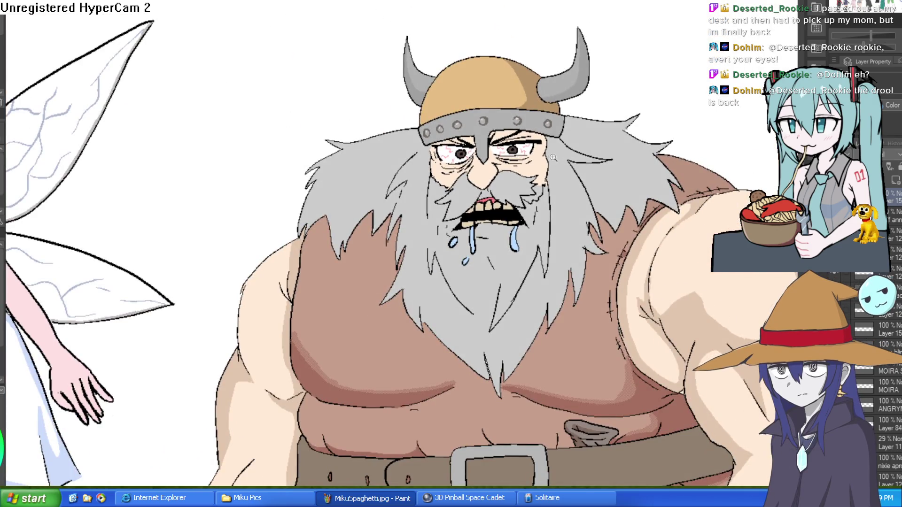
scroll(595, 155, up, 4)
scroll(588, 156, down, 2)
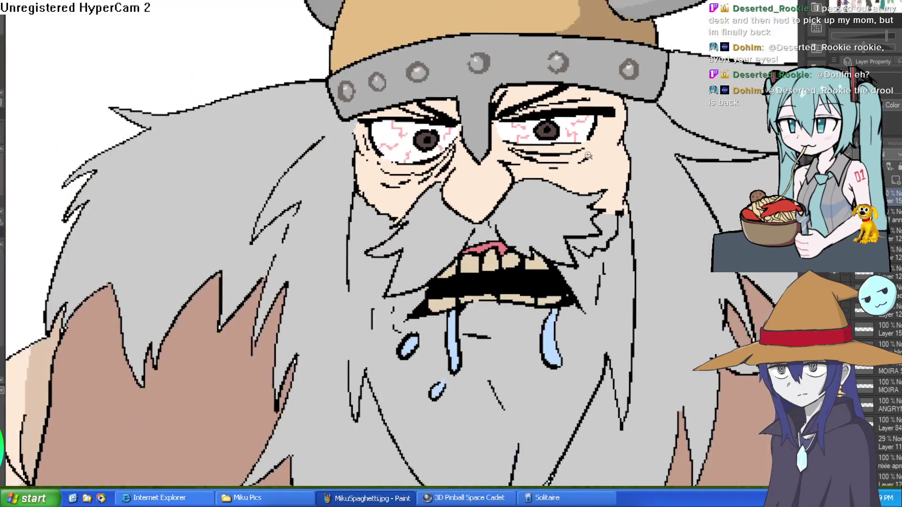
scroll(588, 155, down, 3)
scroll(561, 242, up, 3)
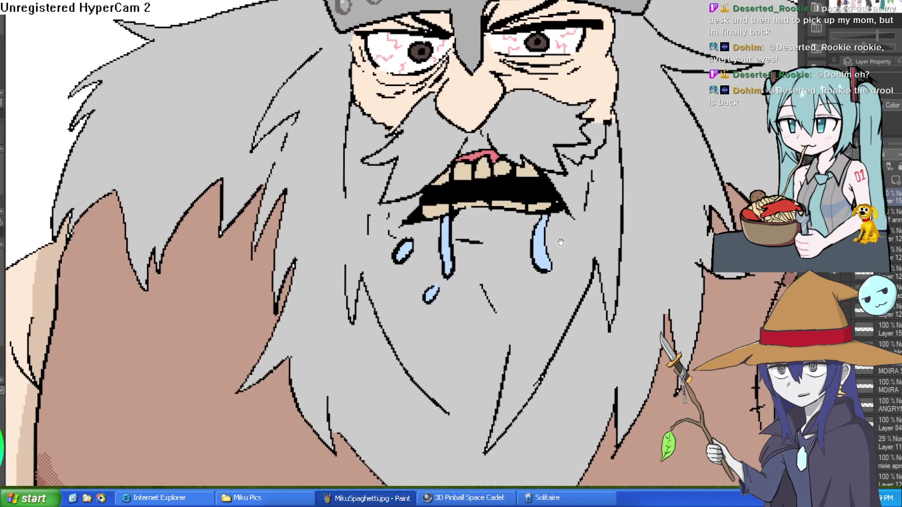
scroll(560, 243, down, 1)
scroll(535, 246, up, 2)
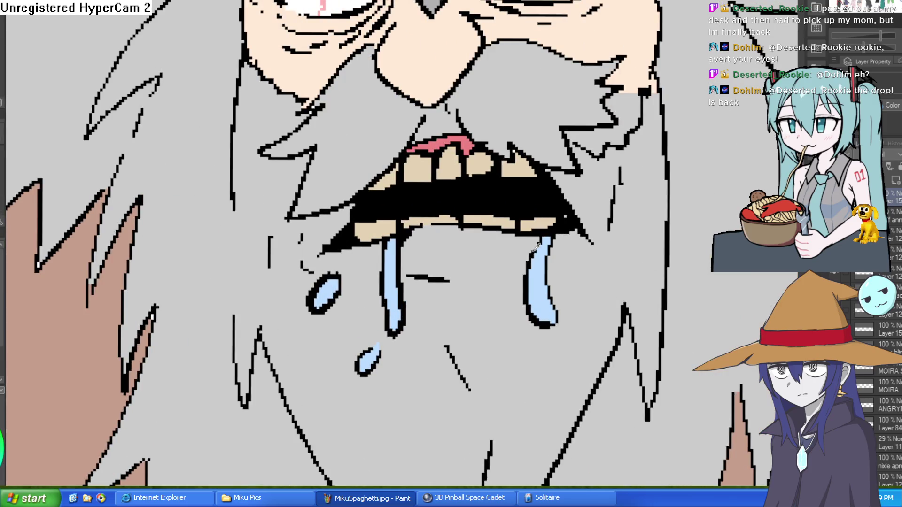
drag(532, 250, 512, 234)
key(g)
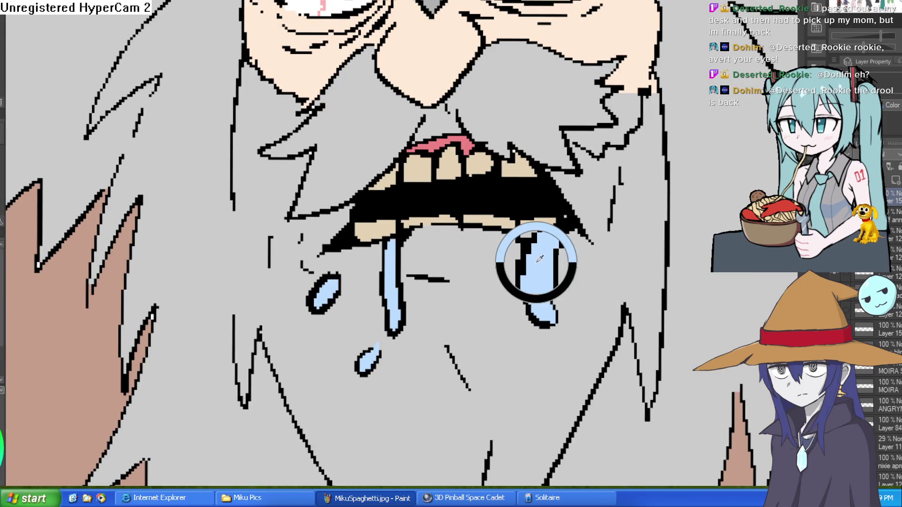
click(540, 245)
Add a light highlight inside the right drool stream
key(p)
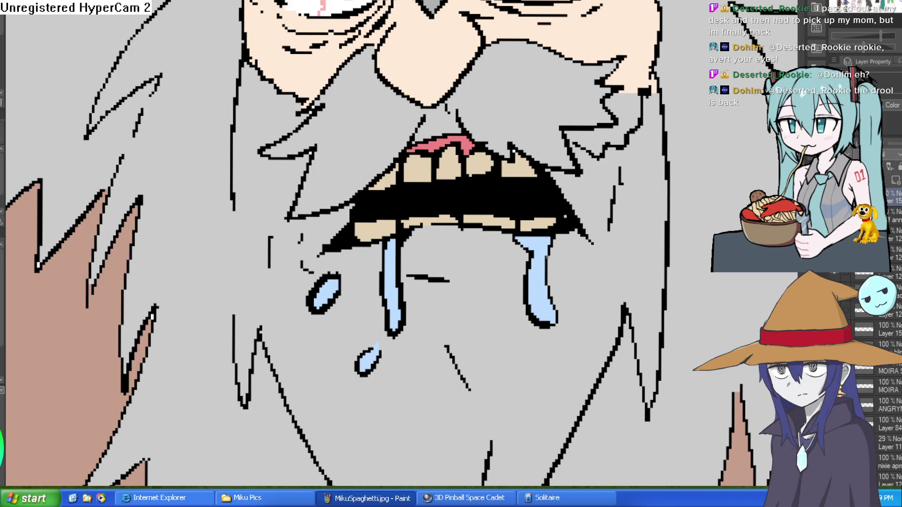
key(e)
drag(535, 305, 540, 312)
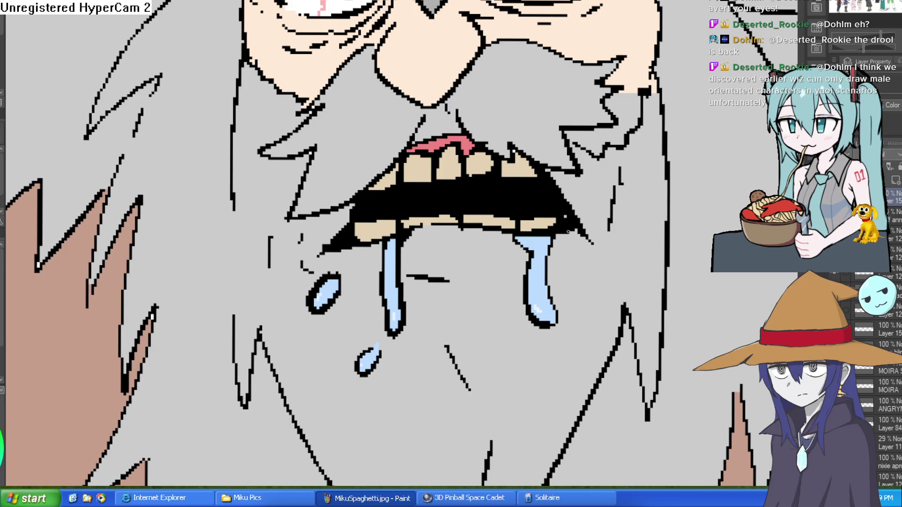
scroll(616, 229, down, 10)
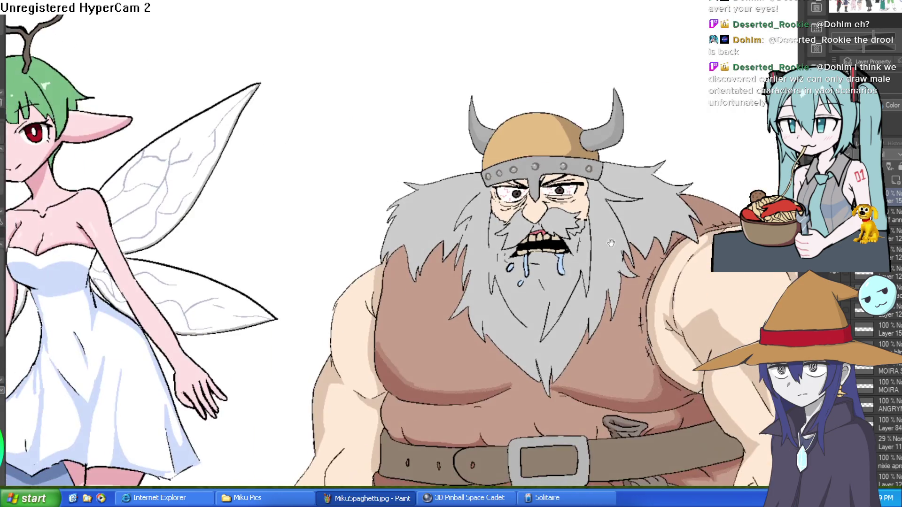
Swap the Viking's angry drooling face for the calm, half-lidded expression
drag(610, 243, 575, 183)
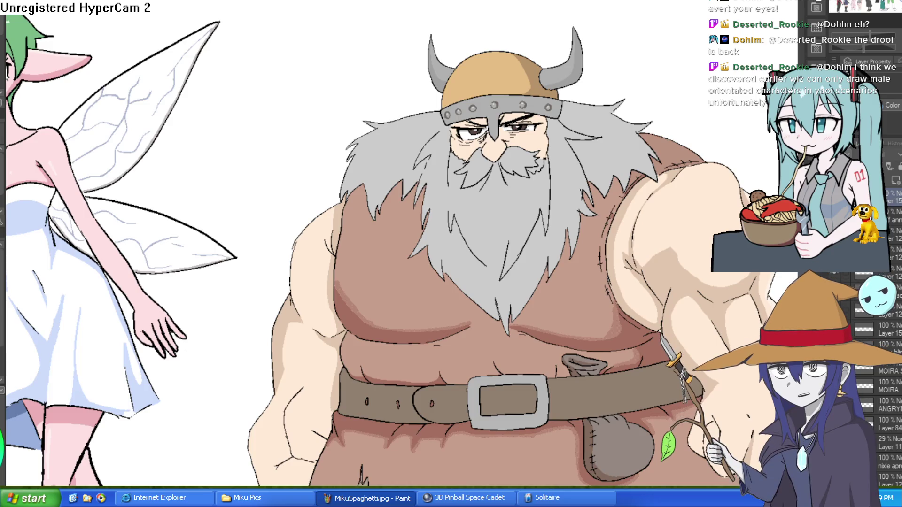
scroll(538, 122, up, 3)
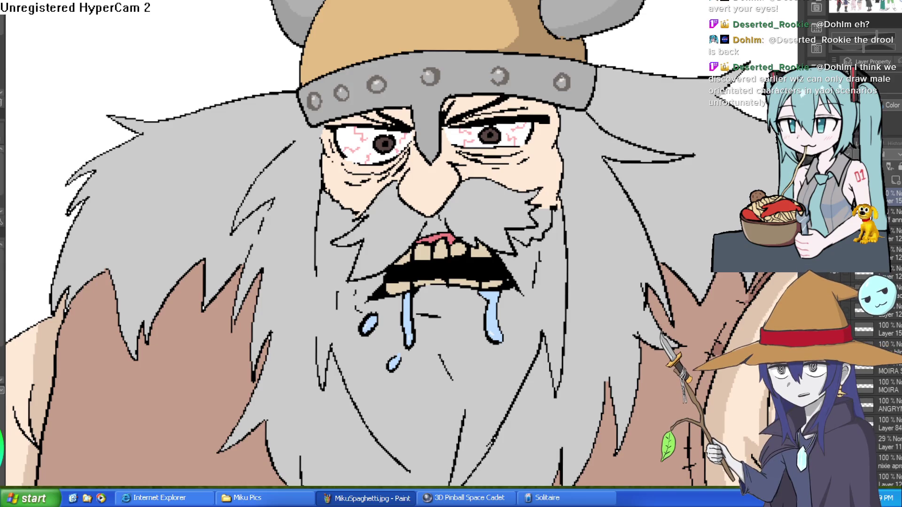
key(ctrl+z)
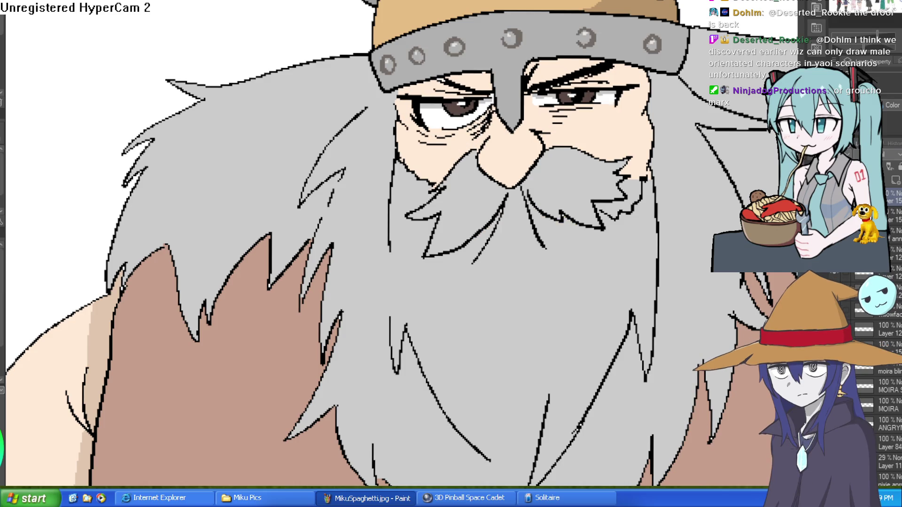
mouse_move(639, 181)
mouse_down()
mouse_move(636, 216)
mouse_move(655, 197)
mouse_move(637, 125)
mouse_move(642, 162)
mouse_move(652, 159)
mouse_up()
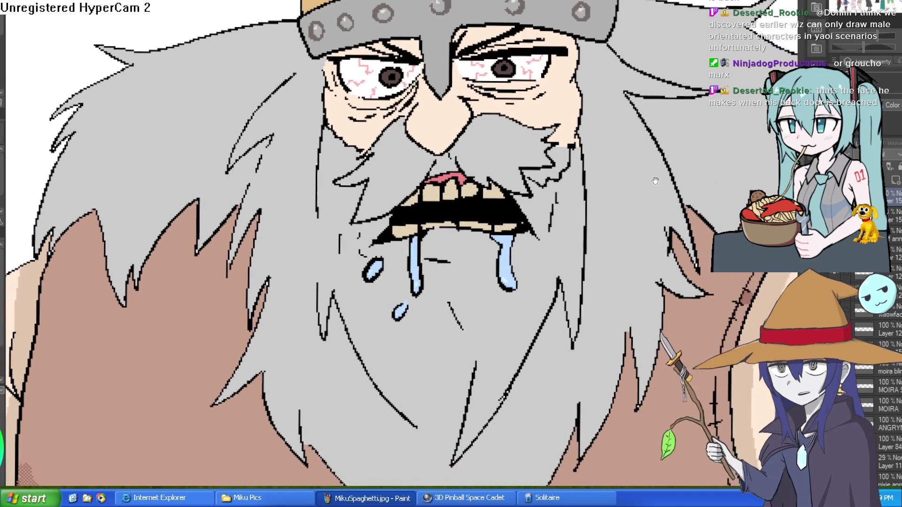
key(ctrl+plus)
key(ctrl+plus)
key(ctrl+plus)
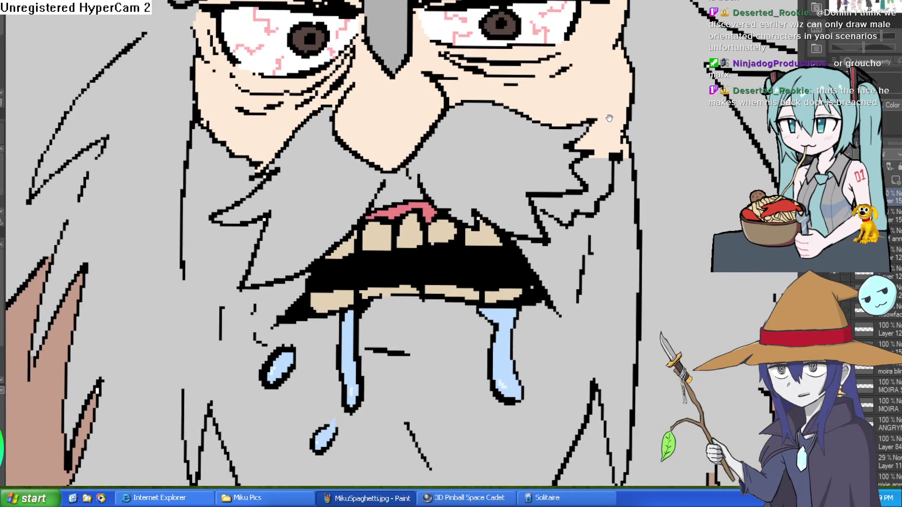
scroll(650, 186, down, 2)
scroll(646, 169, up, 2)
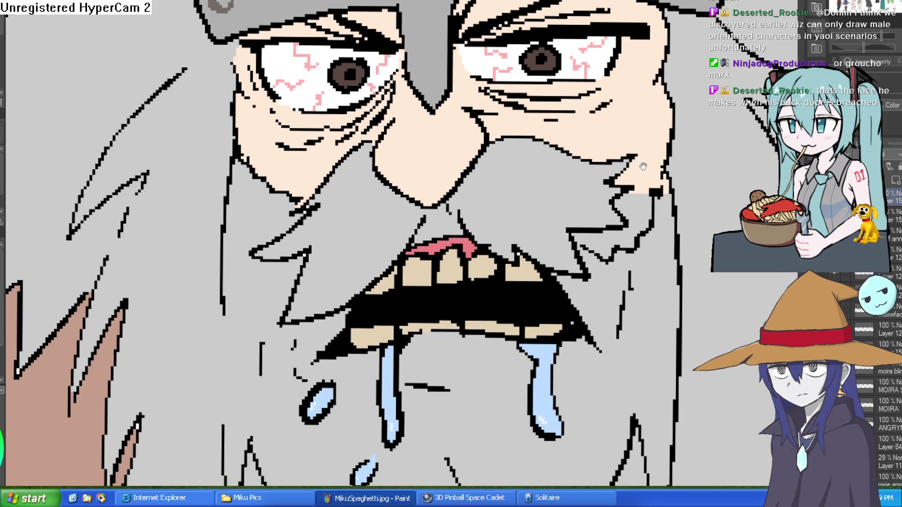
scroll(643, 163, down, 2)
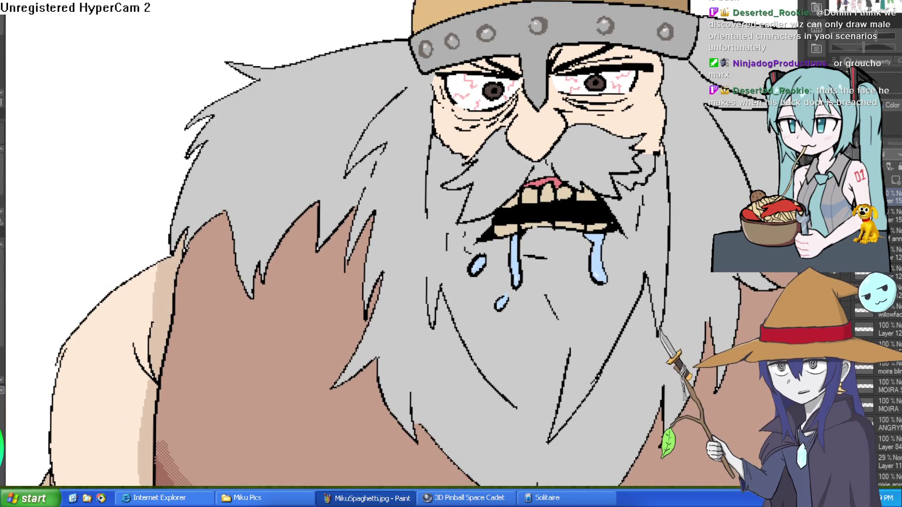
drag(657, 231, 603, 204)
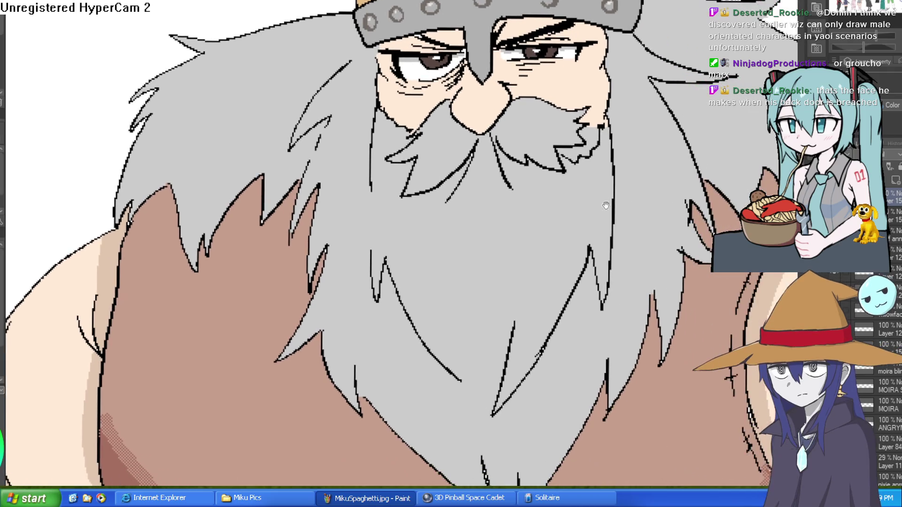
drag(618, 93, 579, 163)
key(minus)
key(minus)
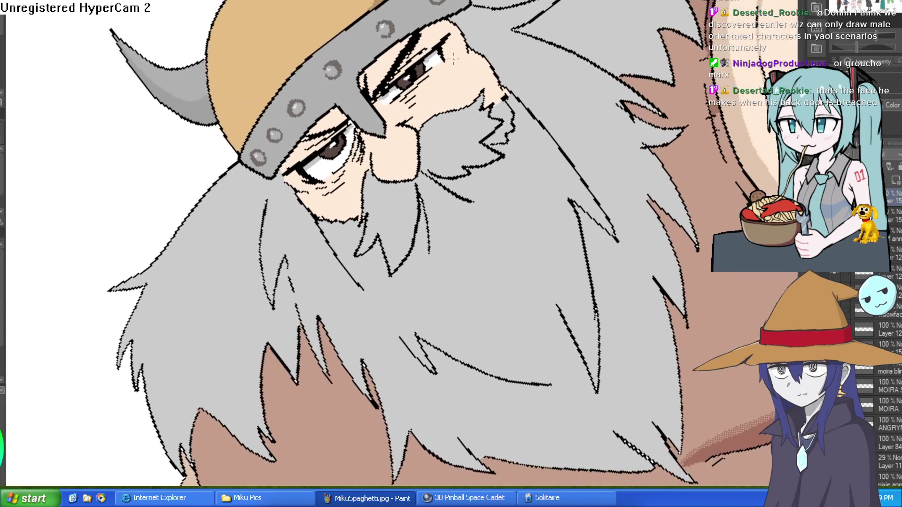
Paint skin colour over the old eye whites and stray brow marks, rotating the canvas
scroll(462, 71, up, 2)
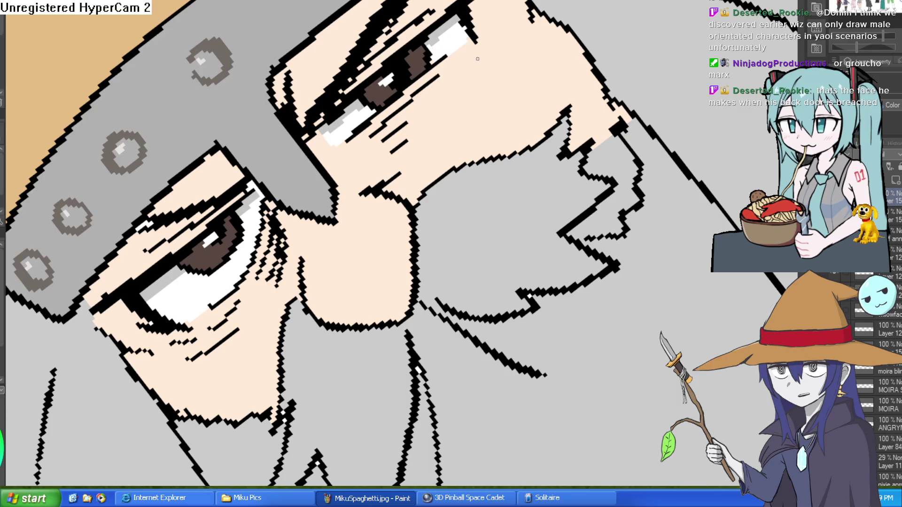
mouse_move(455, 43)
mouse_down()
mouse_move(357, 140)
mouse_move(350, 101)
mouse_move(414, 33)
mouse_move(425, 66)
mouse_move(416, 85)
mouse_move(439, 89)
mouse_move(458, 60)
mouse_move(439, 55)
mouse_move(469, 16)
mouse_move(443, 40)
mouse_move(458, 50)
mouse_move(395, 66)
mouse_move(376, 82)
mouse_move(402, 41)
mouse_move(354, 153)
mouse_move(401, 164)
mouse_move(334, 151)
mouse_move(357, 99)
mouse_move(302, 171)
mouse_move(409, 21)
mouse_up()
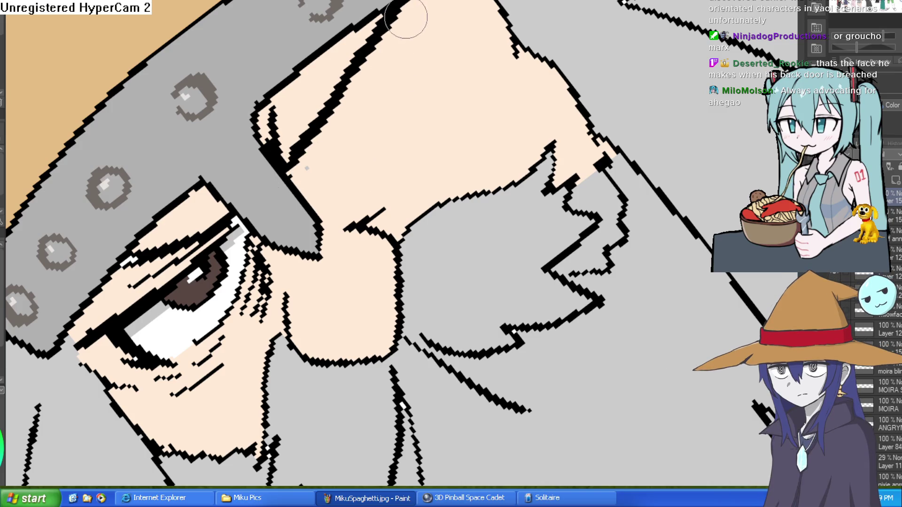
mouse_move(509, 7)
mouse_down()
mouse_move(545, 70)
mouse_move(562, 246)
mouse_move(520, 262)
mouse_up()
scroll(519, 262, up, 3)
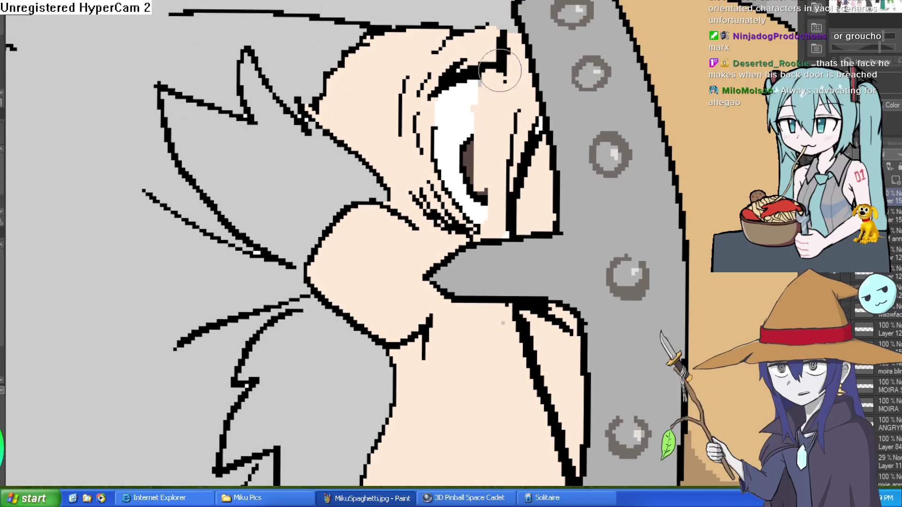
mouse_move(500, 41)
mouse_down()
mouse_move(503, 33)
mouse_move(477, 66)
mouse_move(458, 152)
mouse_move(482, 230)
mouse_move(470, 232)
mouse_move(425, 197)
mouse_move(440, 226)
mouse_move(458, 178)
mouse_move(409, 84)
mouse_move(412, 75)
mouse_move(431, 138)
mouse_move(458, 133)
mouse_move(459, 92)
mouse_move(427, 84)
mouse_move(413, 109)
mouse_up()
scroll(414, 109, down, 6)
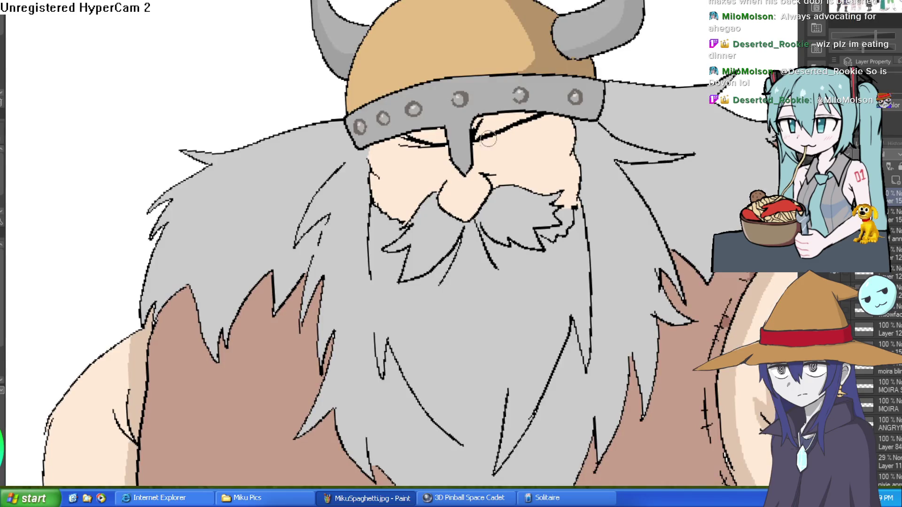
Zoom and tilt onto the Viking's eyes and shade the upper eyelid and brow darker
click(413, 151)
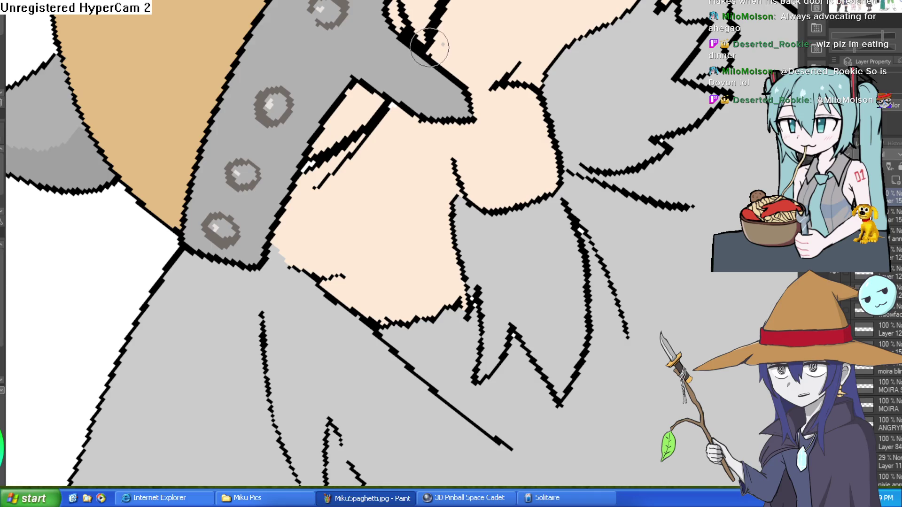
drag(547, 62, 672, 87)
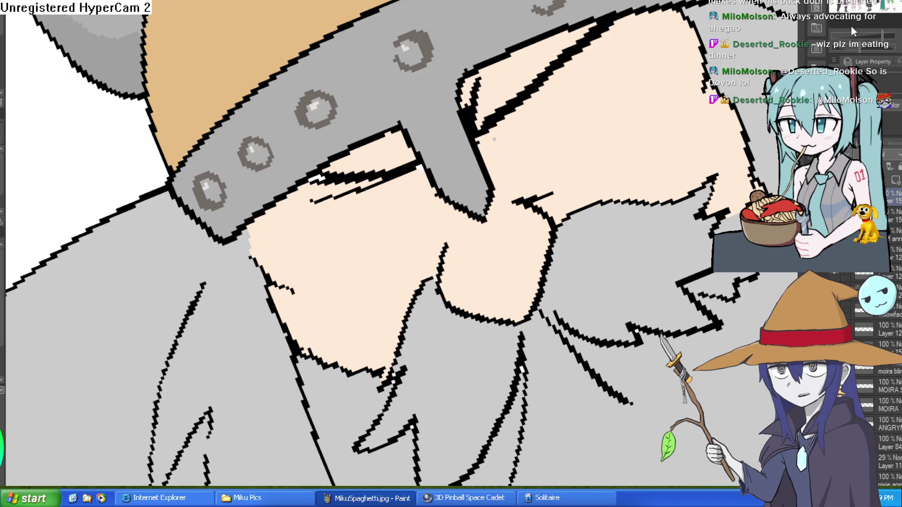
drag(752, 84, 669, 125)
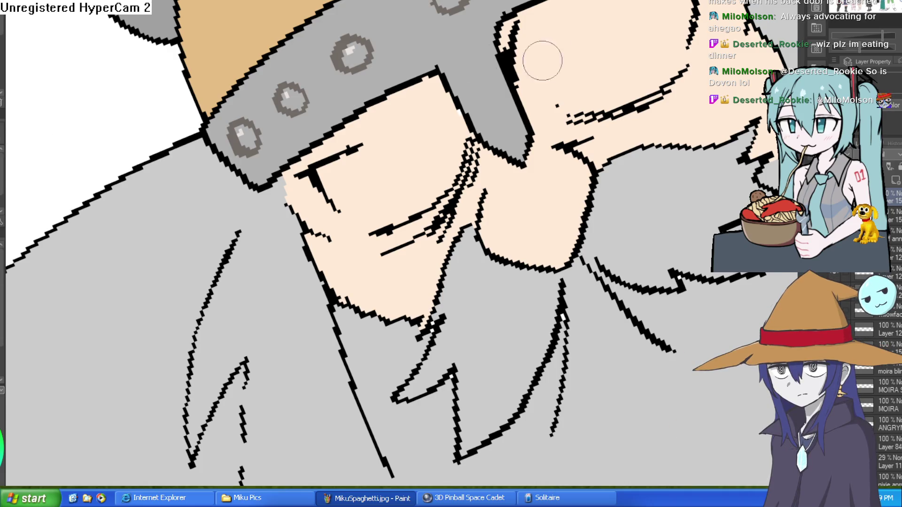
drag(712, 110, 641, 170)
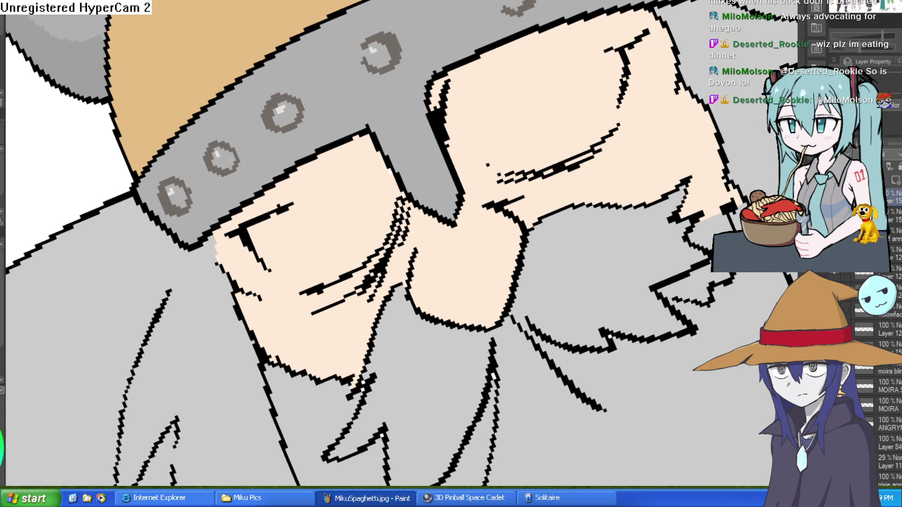
mouse_move(456, 127)
mouse_down()
mouse_move(629, 54)
mouse_move(456, 97)
mouse_move(492, 75)
mouse_up()
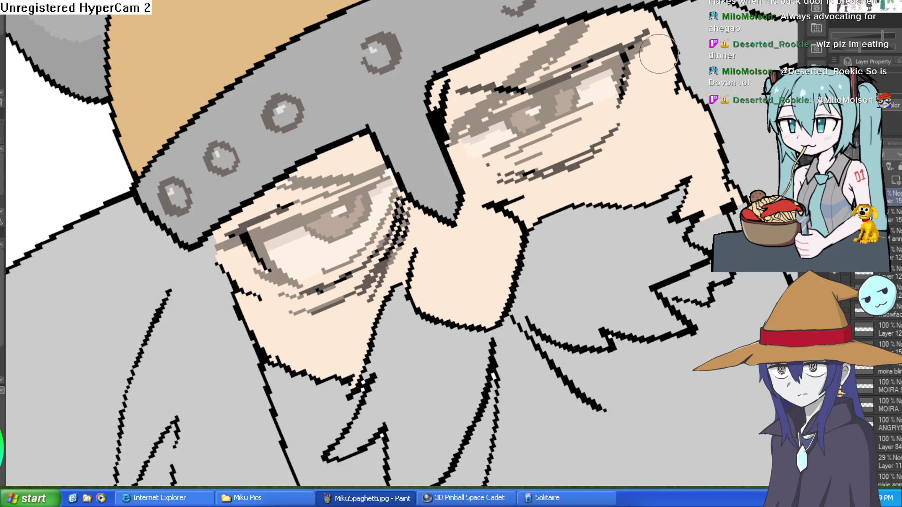
Undo the brow shading and ink a dark eyelid line and eyebrow over the right eye
key(ctrl+z)
drag(655, 58, 669, 153)
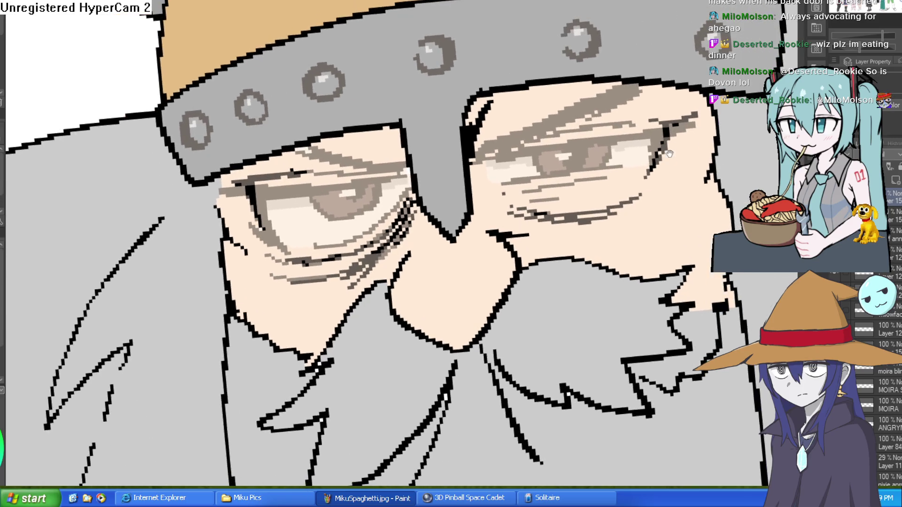
mouse_move(494, 167)
mouse_down()
mouse_move(662, 106)
mouse_move(658, 127)
mouse_move(666, 110)
mouse_up()
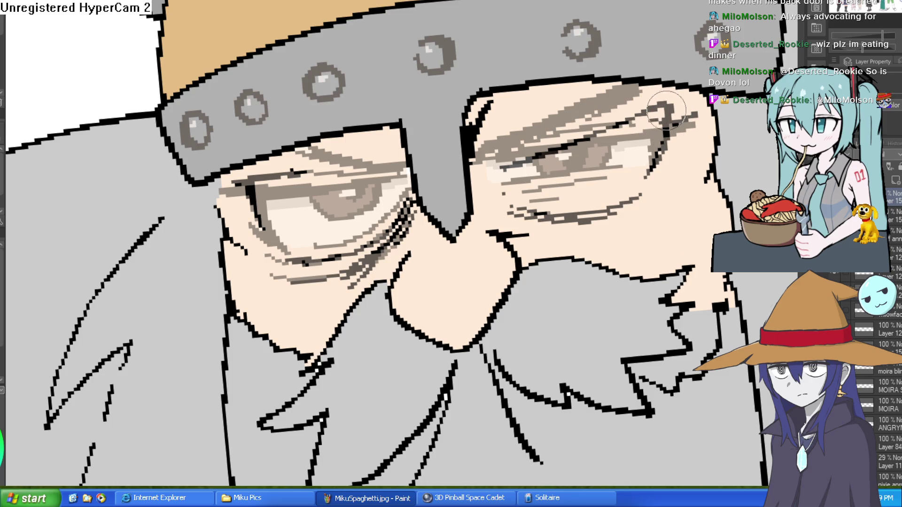
drag(517, 147, 605, 112)
mouse_move(510, 152)
mouse_down()
mouse_move(601, 75)
mouse_move(489, 155)
mouse_move(568, 91)
mouse_move(498, 150)
mouse_move(517, 110)
mouse_move(541, 108)
mouse_move(521, 140)
mouse_move(591, 125)
mouse_up()
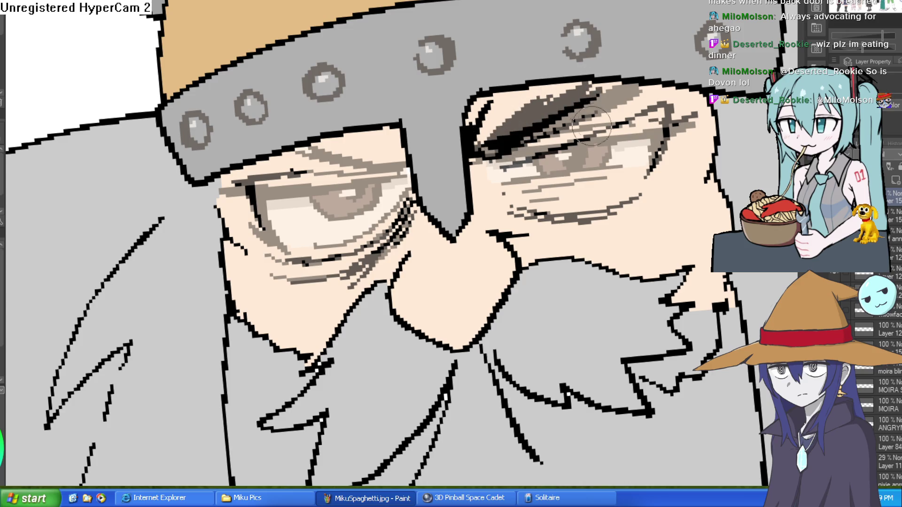
Ink a dark line along the left upper lid and thicken the left eyebrow
drag(409, 175, 244, 169)
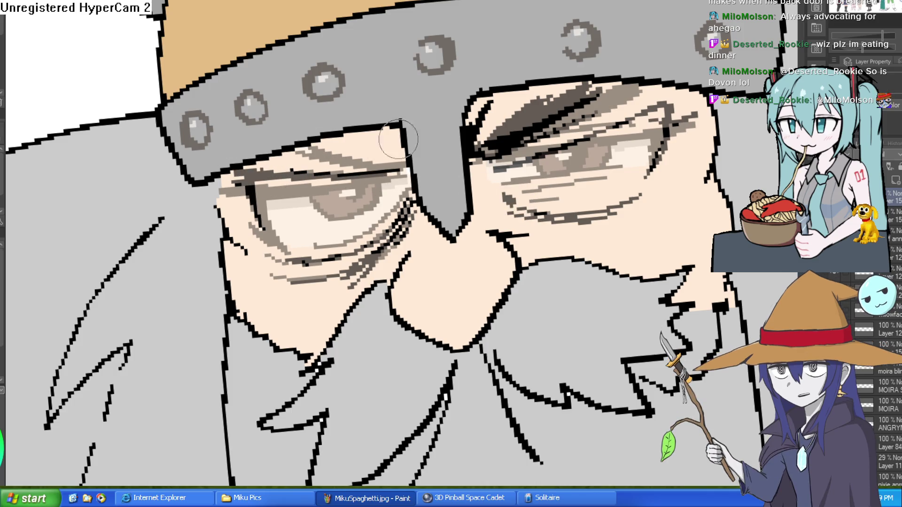
drag(404, 171, 328, 147)
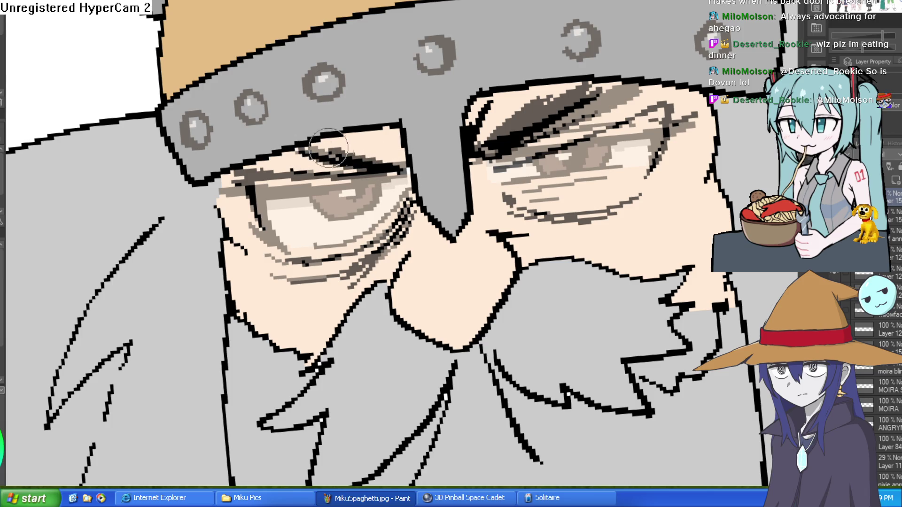
mouse_move(562, 226)
mouse_down()
mouse_move(528, 201)
mouse_move(539, 188)
mouse_move(581, 213)
mouse_move(634, 179)
mouse_move(651, 94)
mouse_move(620, 70)
mouse_move(637, 89)
mouse_up()
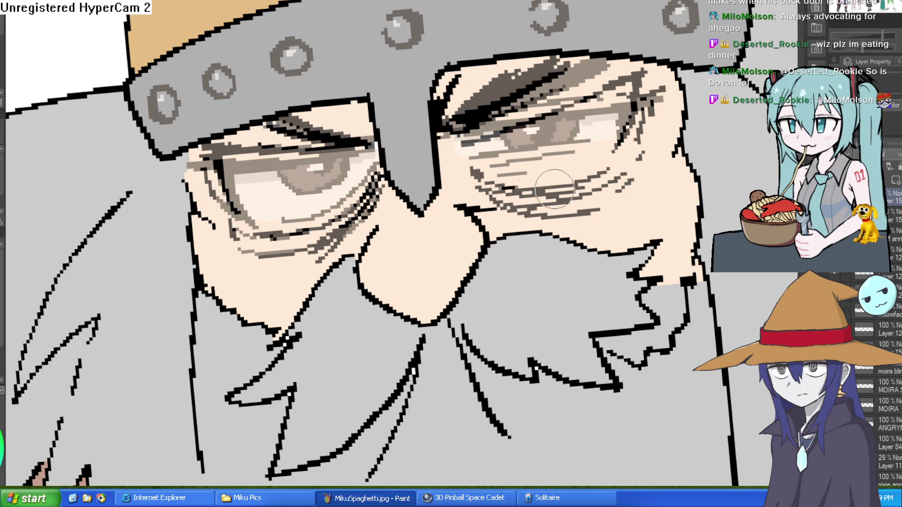
scroll(630, 214, down, 5)
scroll(629, 214, up, 6)
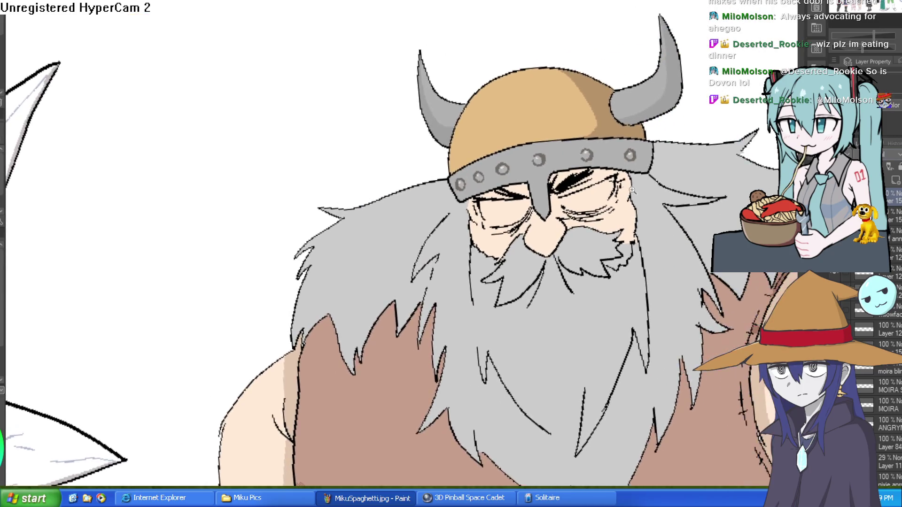
Add white touches on the cheeks and left eye edge, and fill the right eye white
drag(629, 214, 622, 220)
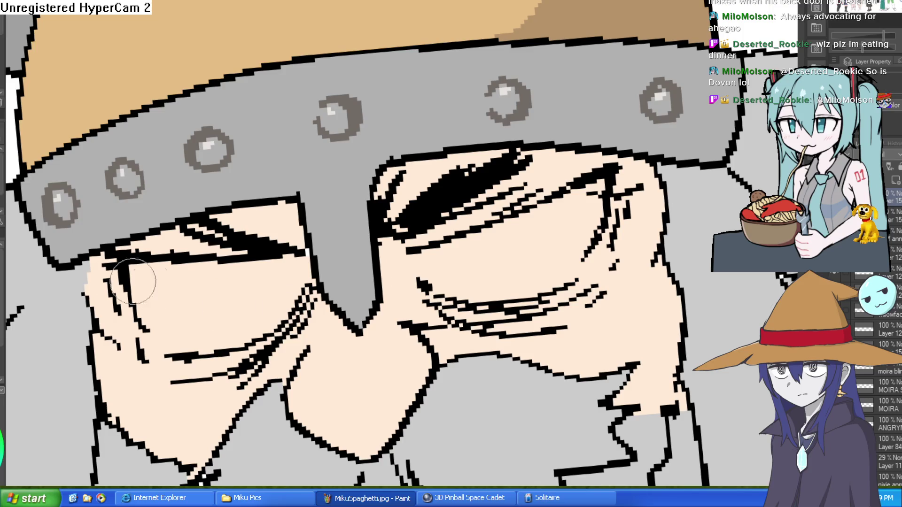
drag(414, 259, 417, 275)
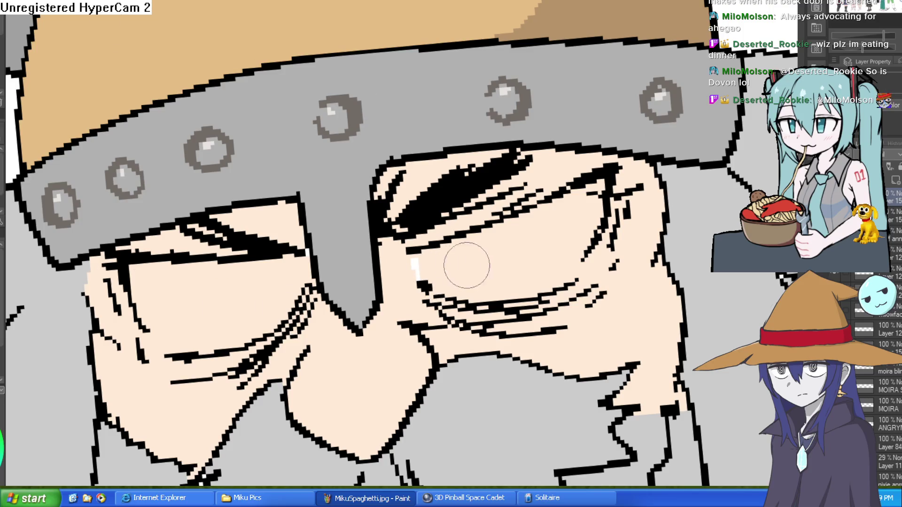
drag(564, 281, 590, 256)
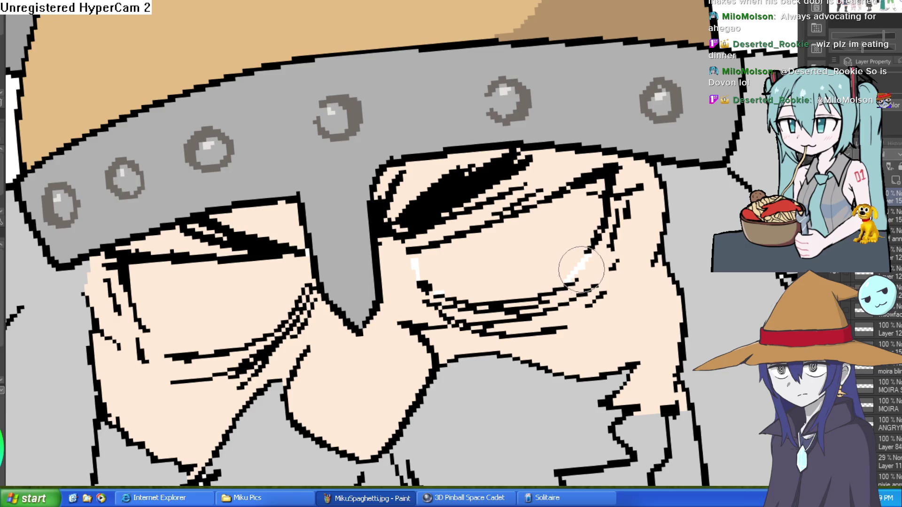
key(g)
click(579, 226)
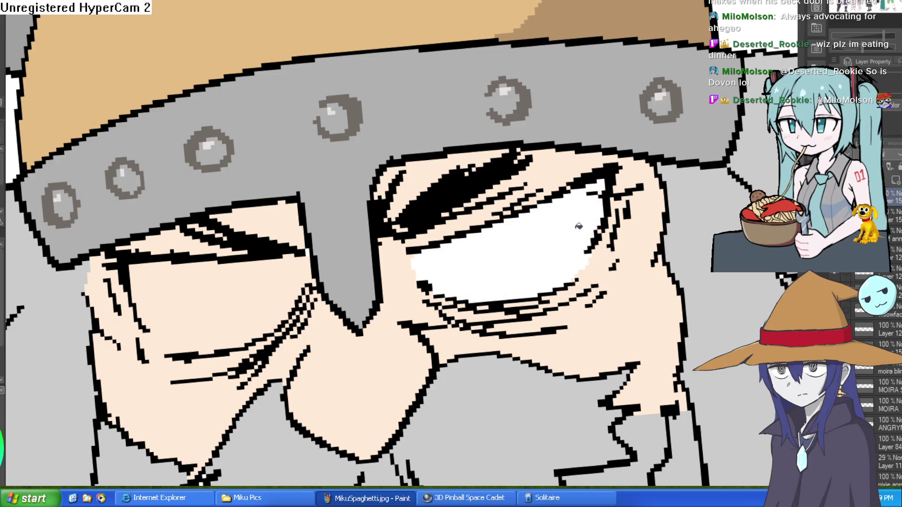
drag(308, 286, 307, 261)
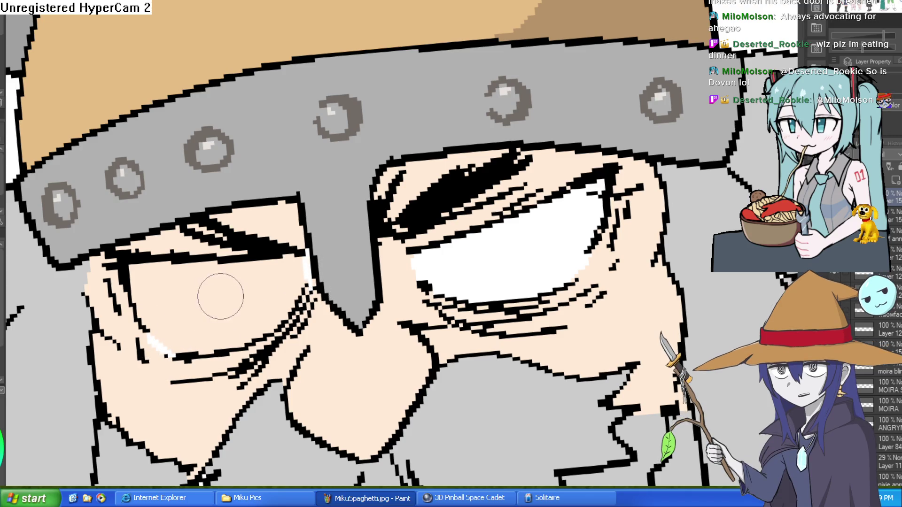
scroll(588, 212, down, 5)
drag(588, 213, 498, 214)
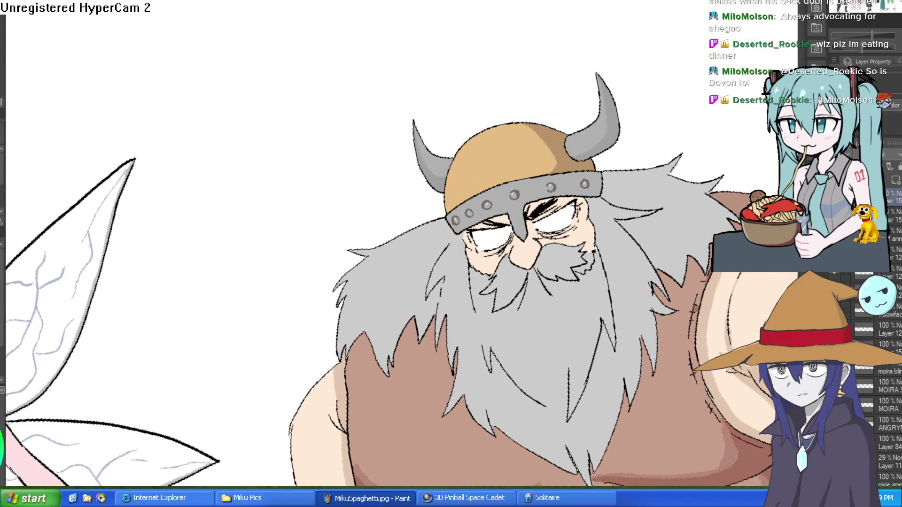
drag(584, 130, 642, 161)
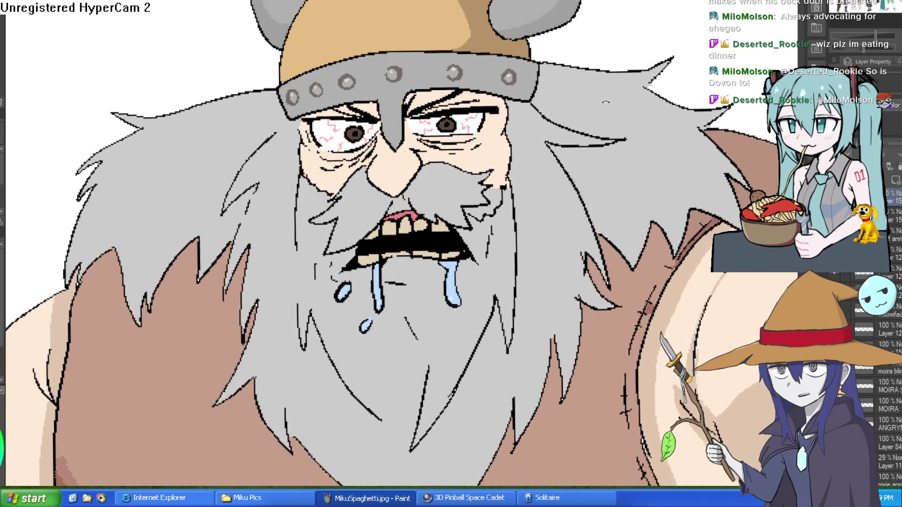
Hide the drooling bloodshot-eye layer to show the white-eyed glare with closed mouth
drag(632, 106, 666, 90)
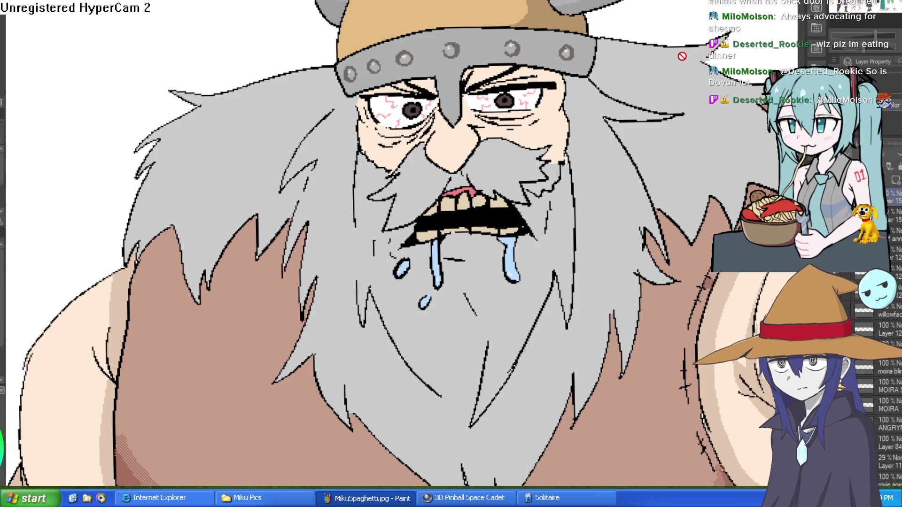
scroll(667, 77, down, 4)
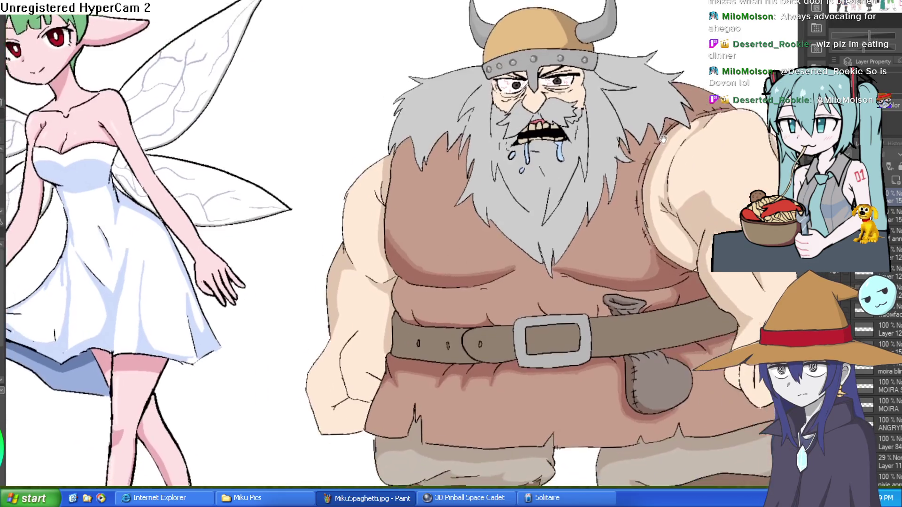
scroll(634, 75, up, 2)
drag(650, 112, 614, 72)
scroll(636, 84, down, 2)
scroll(636, 84, up, 2)
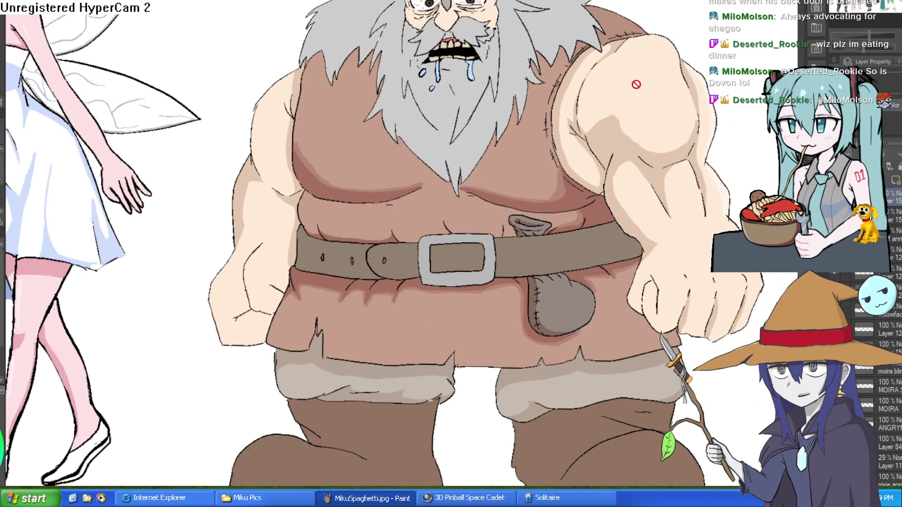
key(ctrl+z)
key(ctrl+z)
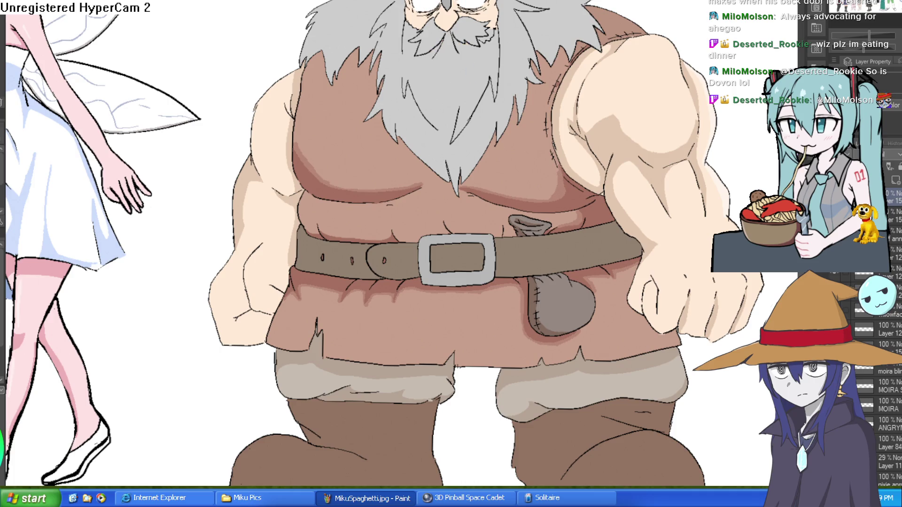
scroll(537, 140, up, 3)
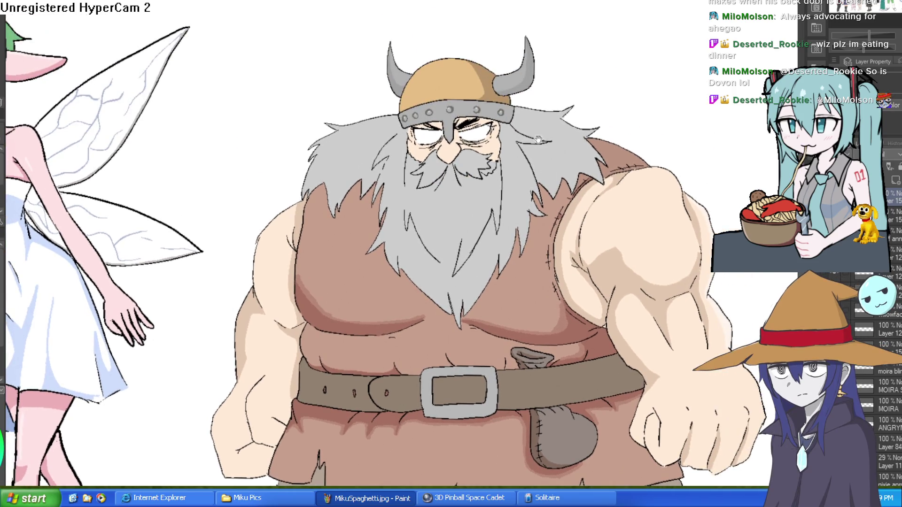
scroll(471, 113, up, 2)
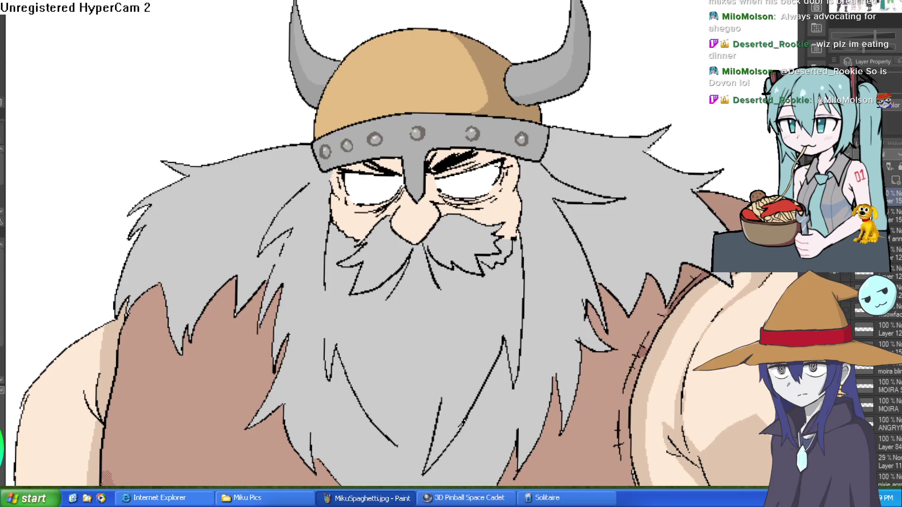
Thicken and darken the eyebrows in black
scroll(497, 185, up, 3)
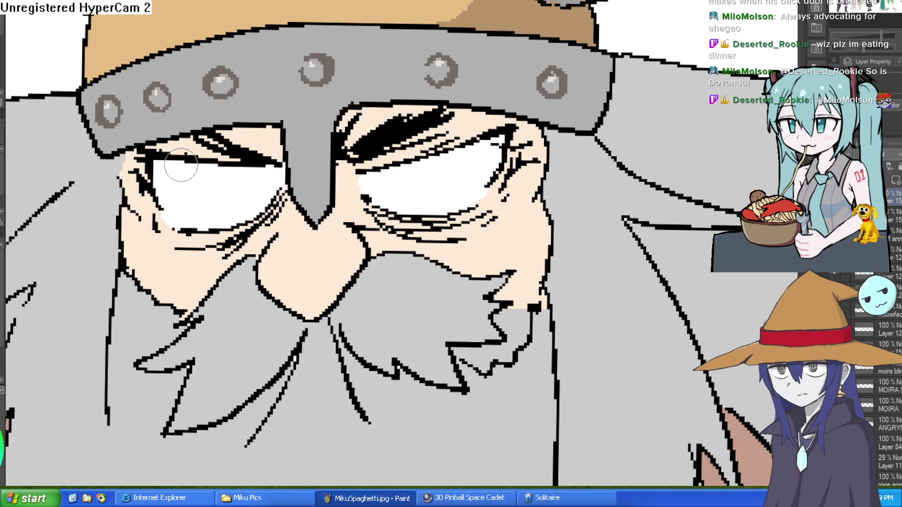
drag(540, 202, 562, 49)
scroll(509, 155, down, 2)
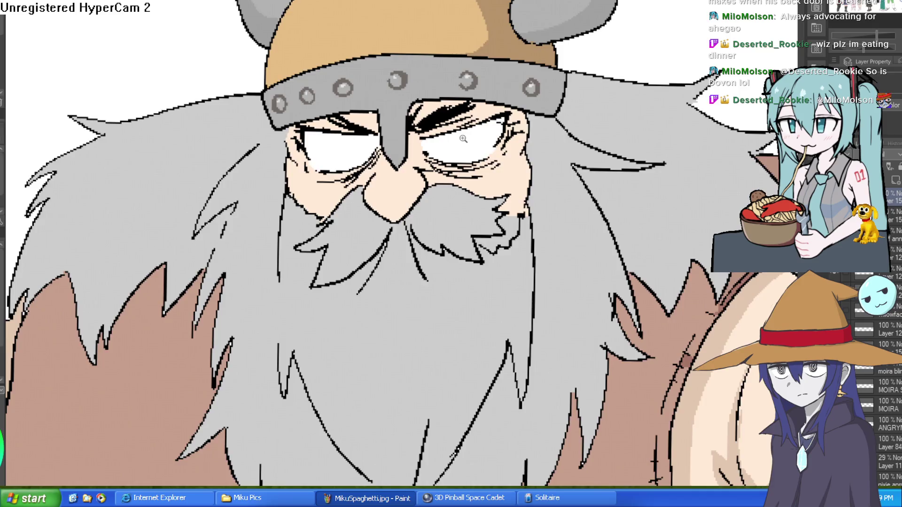
scroll(463, 139, up, 2)
drag(380, 166, 329, 141)
drag(221, 165, 253, 174)
drag(146, 137, 241, 176)
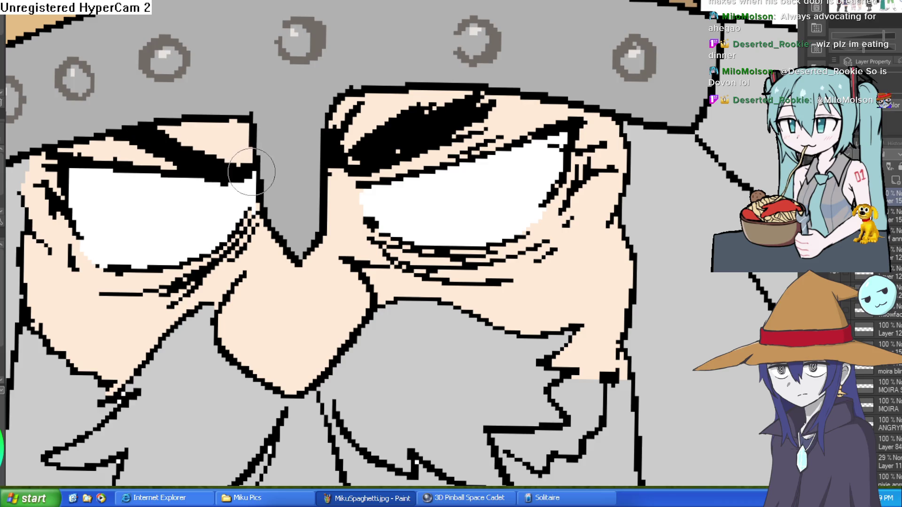
Add wrinkle lines beside both eyes and hatching beneath the right eye
scroll(351, 165, down, 2)
drag(331, 140, 404, 193)
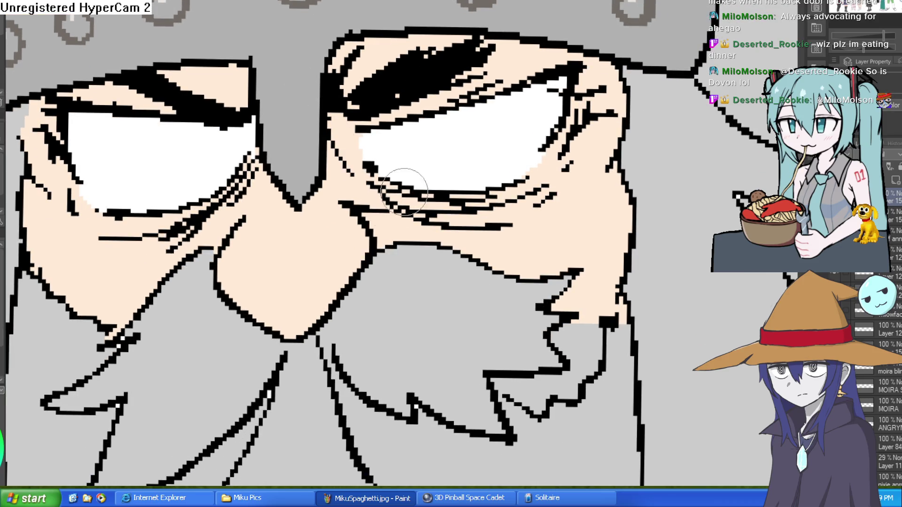
drag(339, 133, 358, 212)
drag(245, 214, 239, 232)
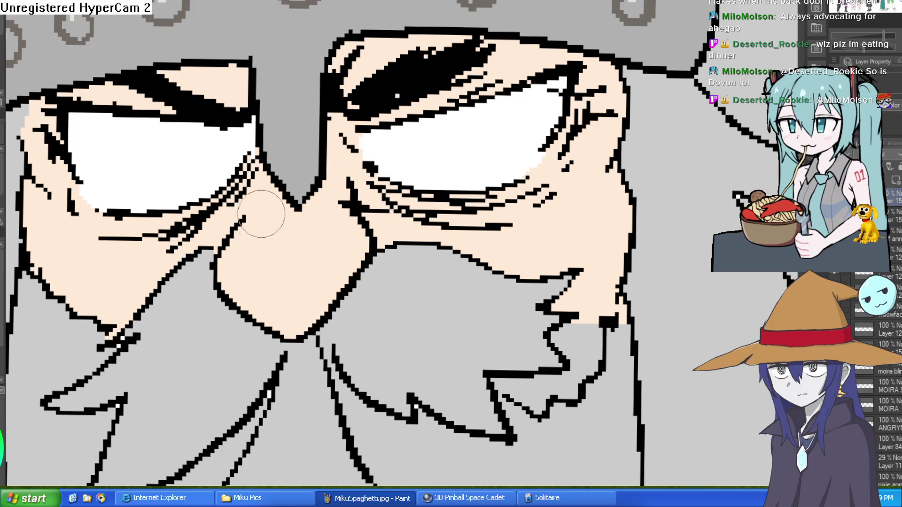
drag(409, 197, 549, 193)
mouse_move(470, 229)
mouse_down()
mouse_move(513, 225)
mouse_move(544, 165)
mouse_up()
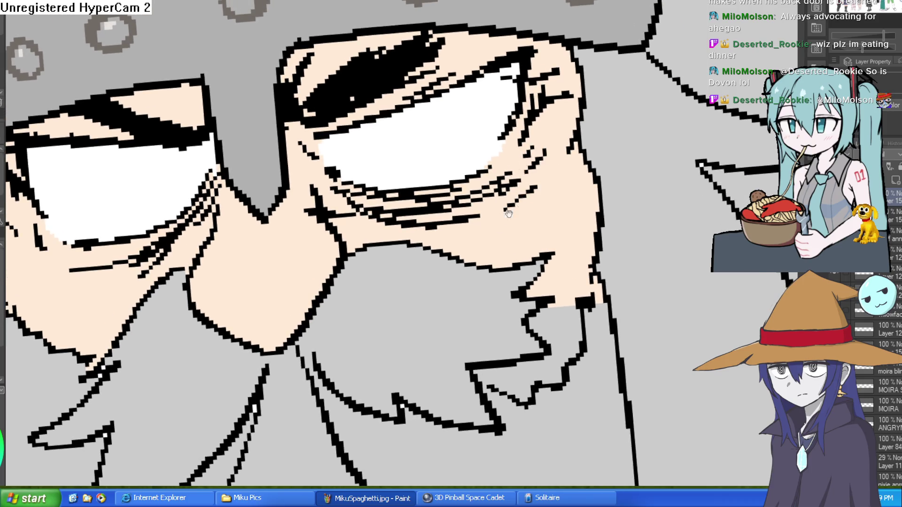
Sketch a curved mouth line down into the beard below the moustache
scroll(509, 214, down, 2)
scroll(371, 175, down, 2)
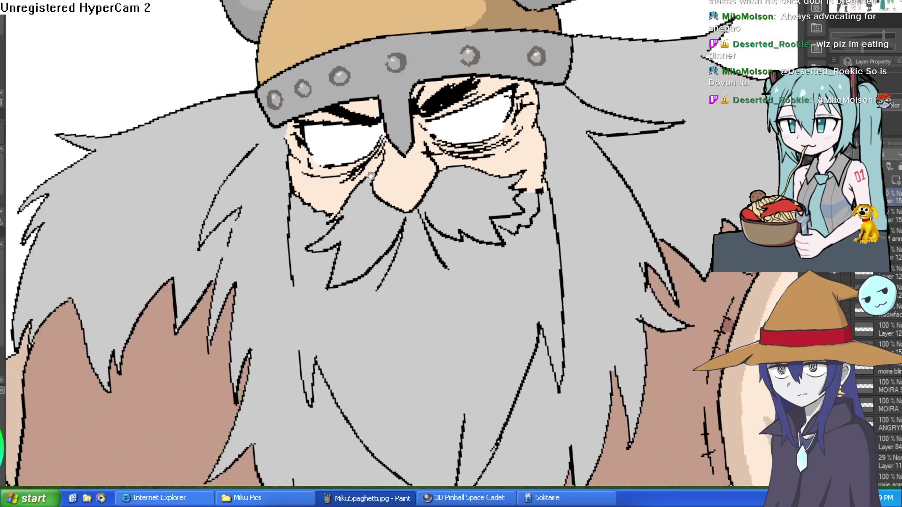
scroll(479, 159, up, 4)
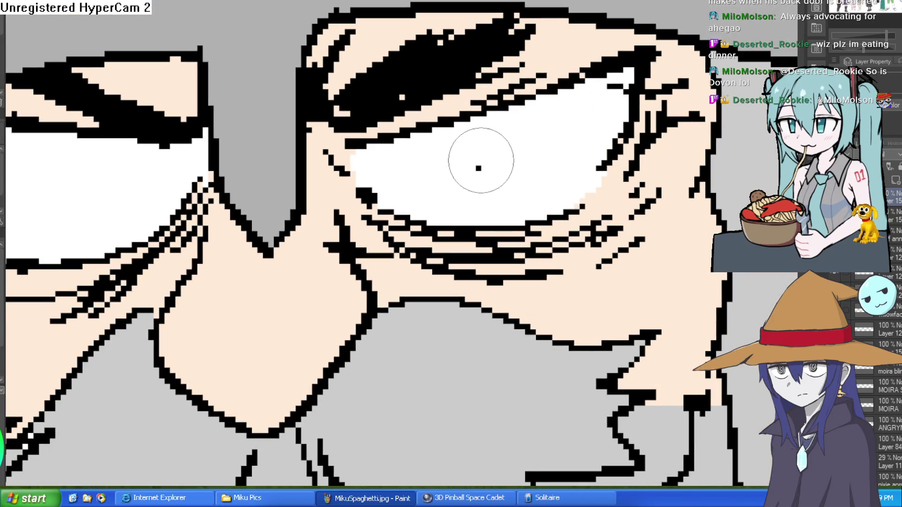
scroll(479, 160, down, 4)
scroll(554, 181, down, 1)
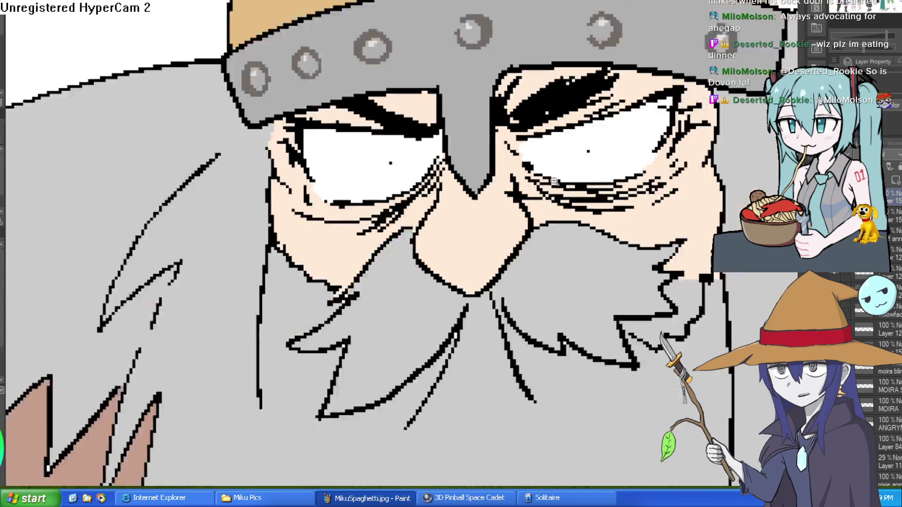
scroll(555, 181, down, 2)
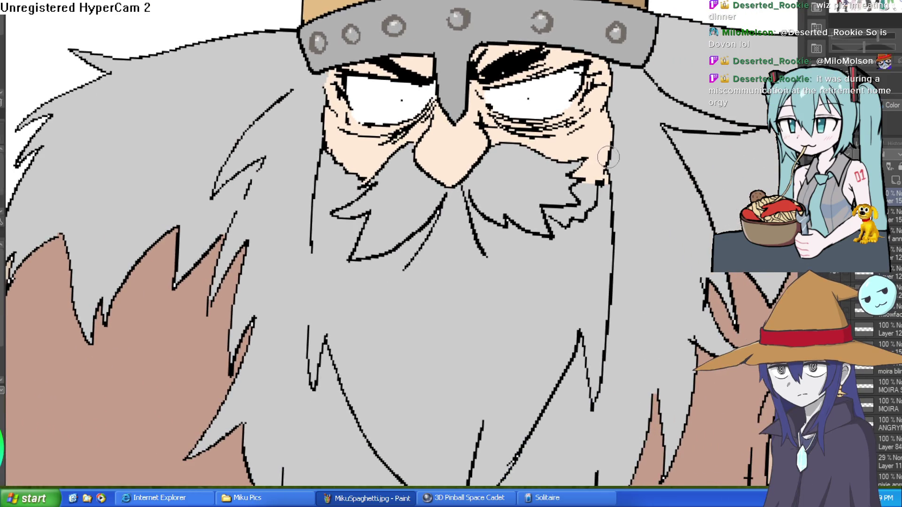
scroll(605, 162, down, 3)
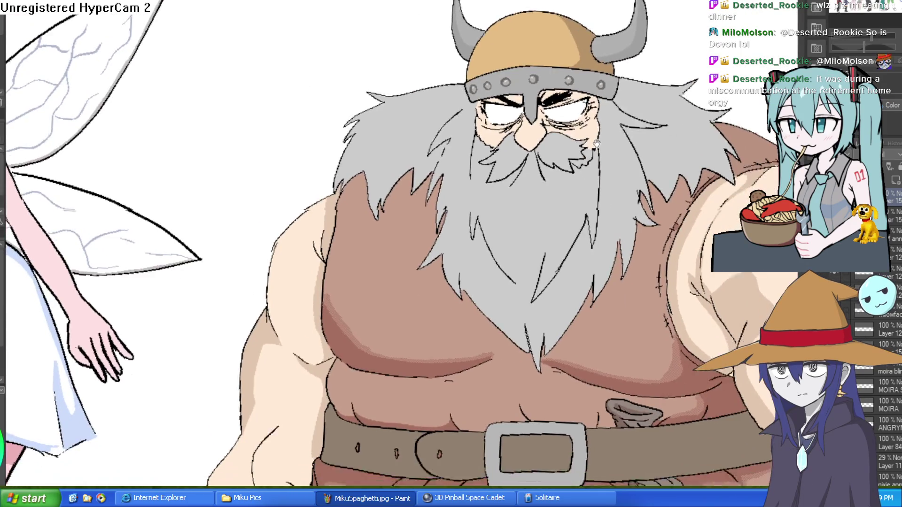
scroll(568, 123, up, 4)
mouse_move(568, 123)
mouse_down()
mouse_move(548, 155)
mouse_move(571, 233)
mouse_move(417, 298)
mouse_move(354, 171)
mouse_move(434, 113)
mouse_move(509, 120)
mouse_move(523, 138)
mouse_up()
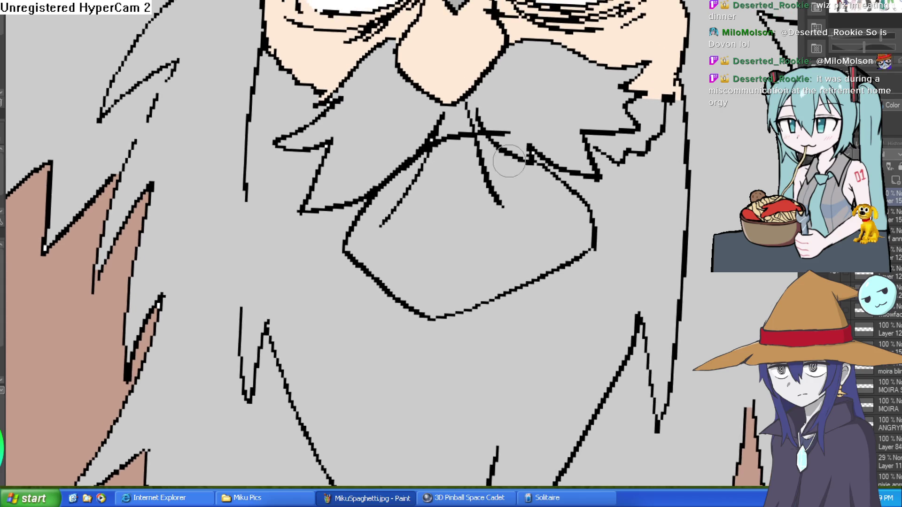
Undo the beard stroke, erase stray lines below the nose, and close the moustache gap
key(ctrl+z)
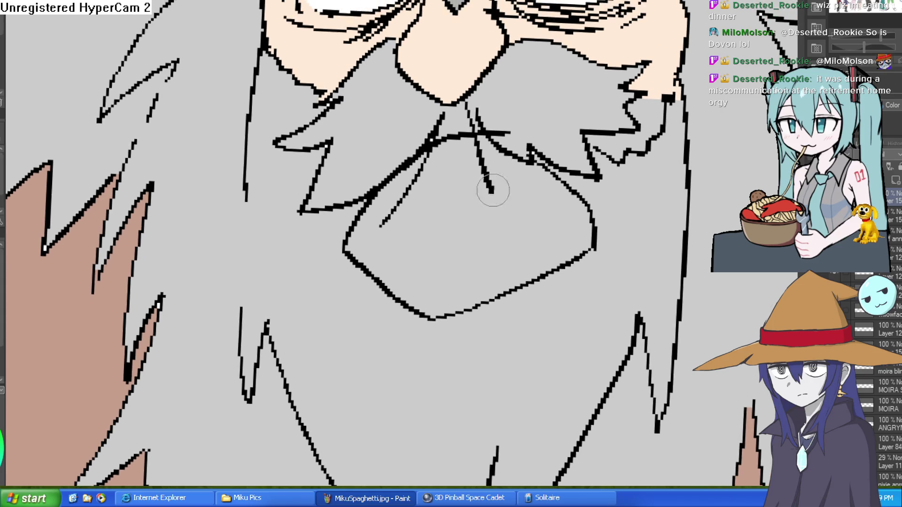
mouse_move(462, 151)
mouse_down()
mouse_move(382, 225)
mouse_move(463, 137)
mouse_move(554, 125)
mouse_up()
scroll(554, 124, down, 5)
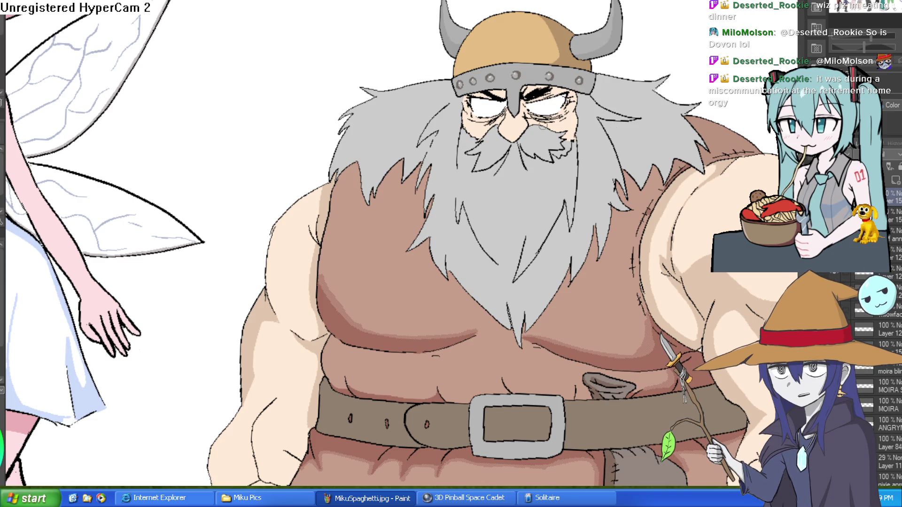
scroll(543, 126, up, 4)
drag(554, 141, 506, 128)
mouse_move(480, 167)
mouse_down()
mouse_move(453, 91)
mouse_move(404, 160)
mouse_move(438, 108)
mouse_up()
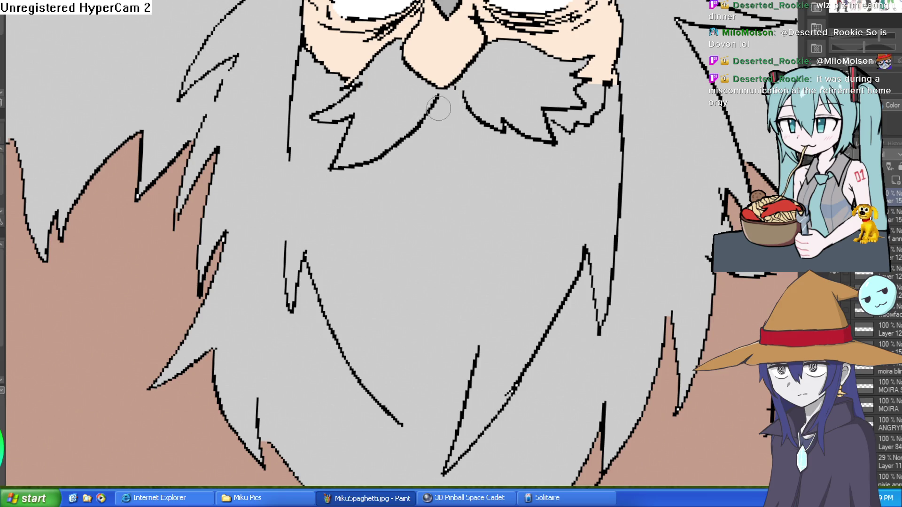
scroll(558, 132, down, 4)
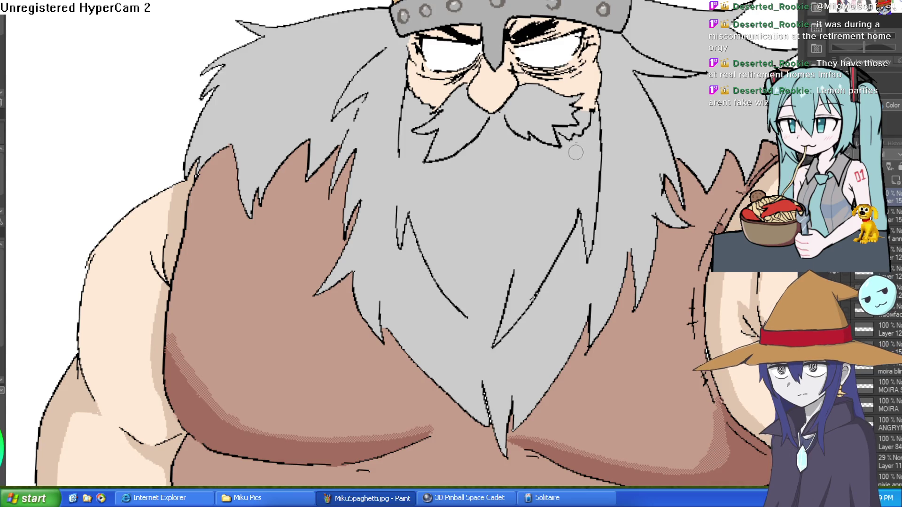
Sketch the mouth outline in the beard and join it to the lines beneath the nose
scroll(555, 151, up, 2)
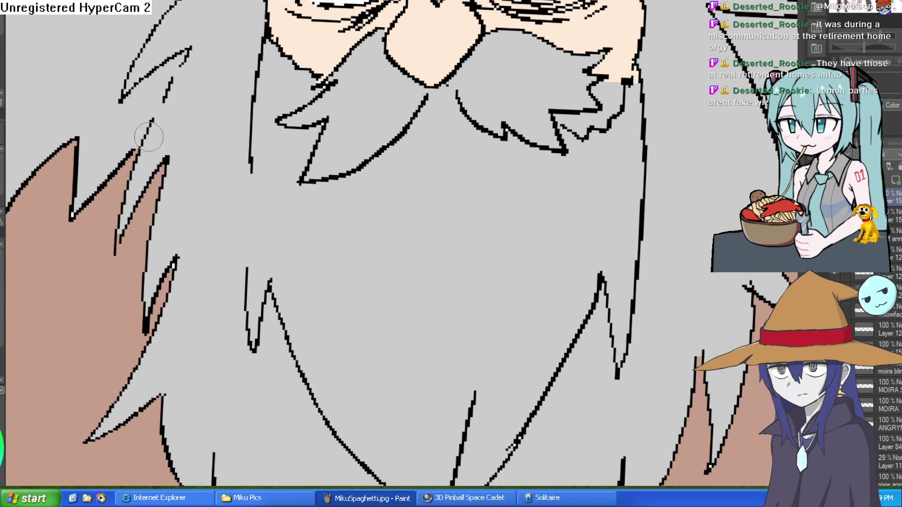
mouse_move(364, 164)
mouse_down()
mouse_move(338, 225)
mouse_move(382, 238)
mouse_move(535, 231)
mouse_move(517, 123)
mouse_up()
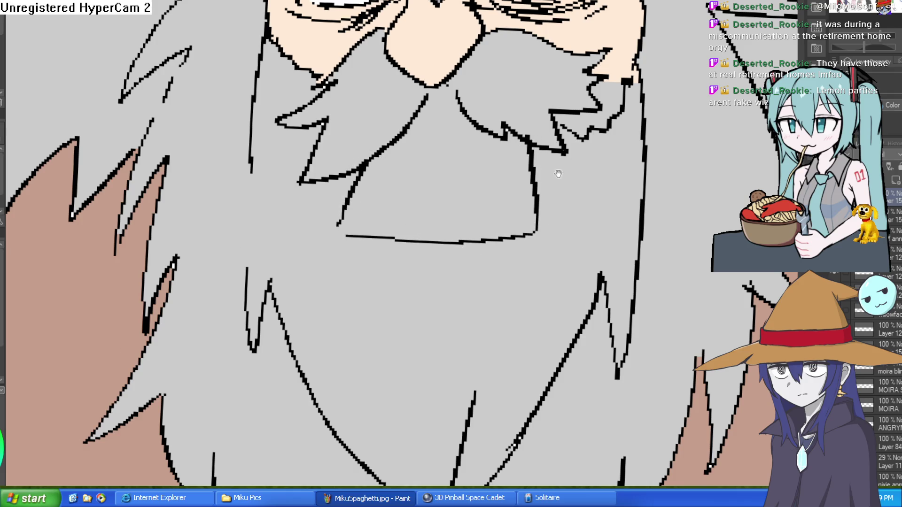
scroll(529, 191, down, 1)
drag(526, 159, 541, 216)
drag(342, 175, 321, 215)
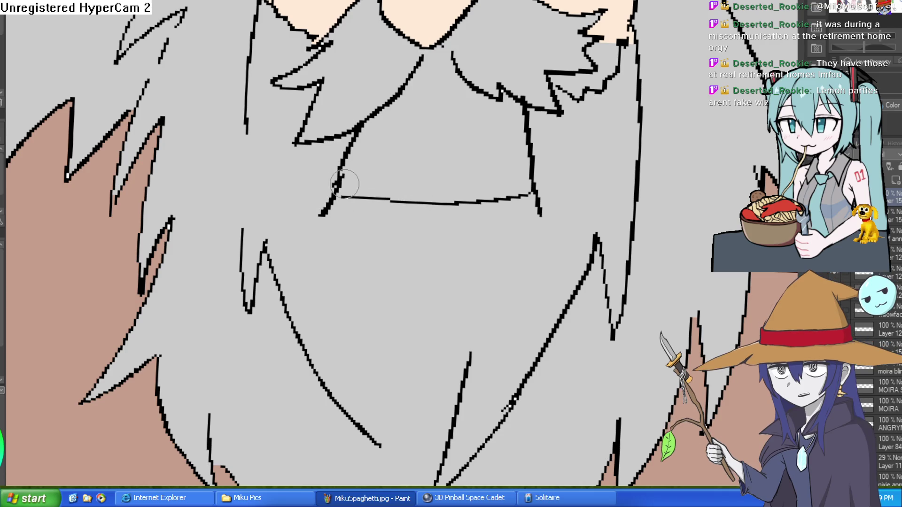
mouse_move(338, 184)
mouse_down()
mouse_move(405, 175)
mouse_move(536, 186)
mouse_up()
mouse_move(423, 59)
mouse_down()
mouse_move(437, 72)
mouse_move(452, 60)
mouse_up()
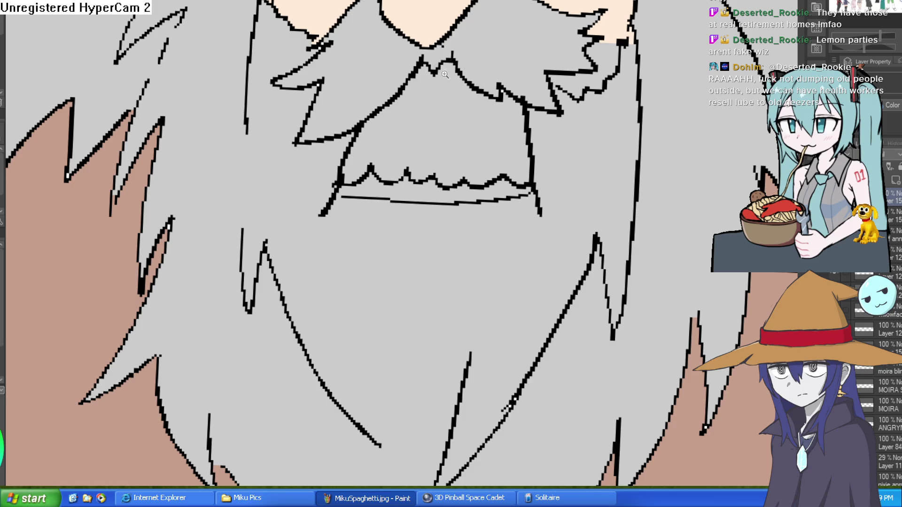
scroll(451, 70, up, 2)
mouse_move(428, 79)
mouse_down()
mouse_move(442, 95)
mouse_move(479, 87)
mouse_move(376, 89)
mouse_up()
drag(513, 188, 513, 141)
Outline the row of teeth and separate them with short divider lines
mouse_move(297, 217)
mouse_down()
mouse_move(282, 201)
mouse_move(382, 218)
mouse_move(381, 203)
mouse_move(437, 208)
mouse_move(429, 197)
mouse_move(477, 201)
mouse_move(478, 234)
mouse_move(539, 206)
mouse_move(615, 225)
mouse_move(568, 229)
mouse_move(582, 197)
mouse_move(567, 181)
mouse_up()
mouse_move(456, 207)
mouse_down()
mouse_move(413, 226)
mouse_move(399, 207)
mouse_move(366, 232)
mouse_up()
drag(312, 225, 292, 195)
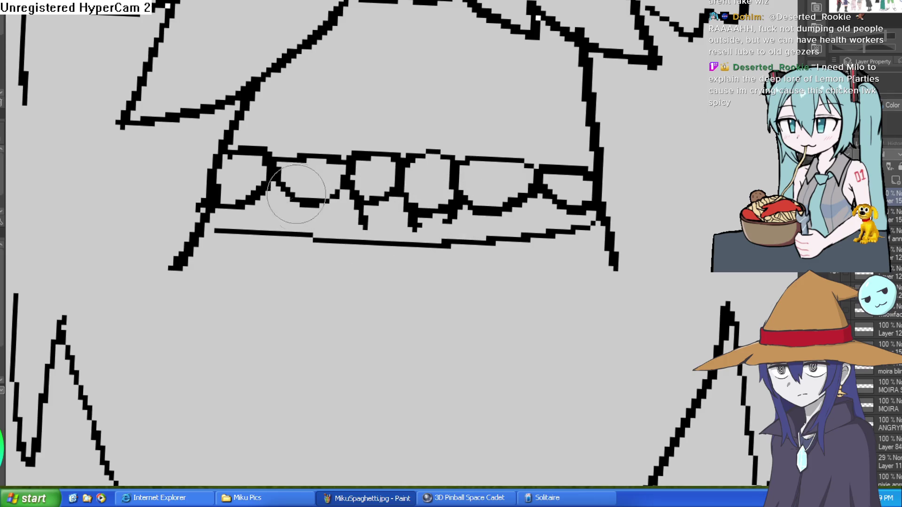
drag(221, 204, 227, 220)
mouse_move(528, 196)
mouse_down()
mouse_move(610, 207)
mouse_move(606, 274)
mouse_up()
scroll(606, 273, down, 3)
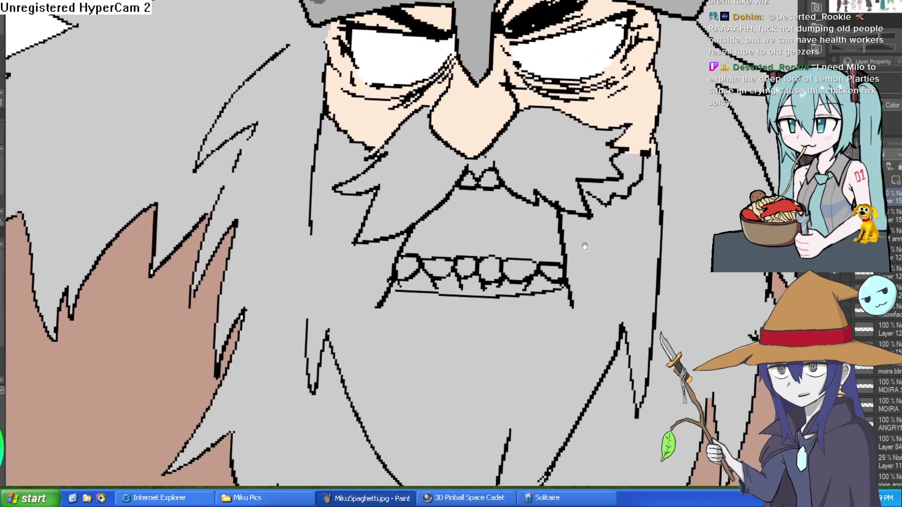
Draw the left and right sides of the mouth and the chin lines below the teeth
drag(558, 182, 567, 274)
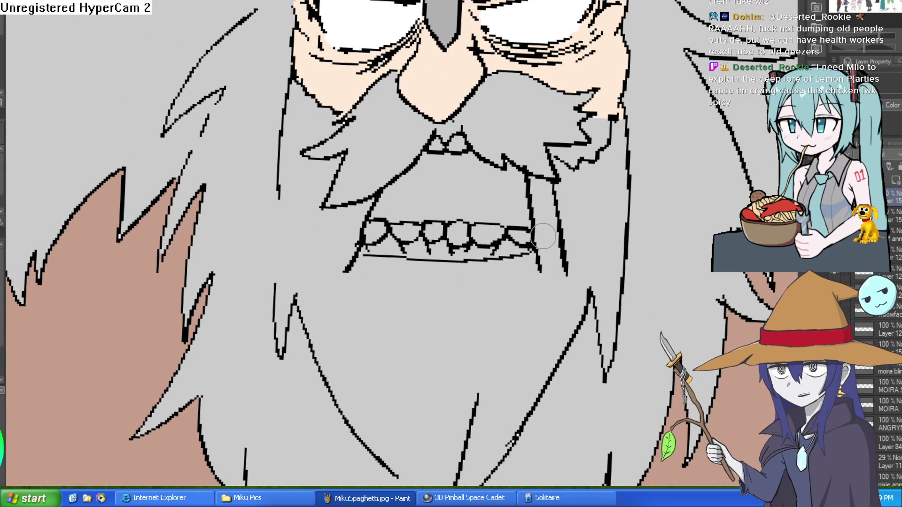
drag(331, 213, 322, 257)
drag(385, 309, 465, 322)
mouse_move(518, 318)
mouse_down()
mouse_move(483, 318)
mouse_move(464, 252)
mouse_up()
drag(466, 299, 488, 289)
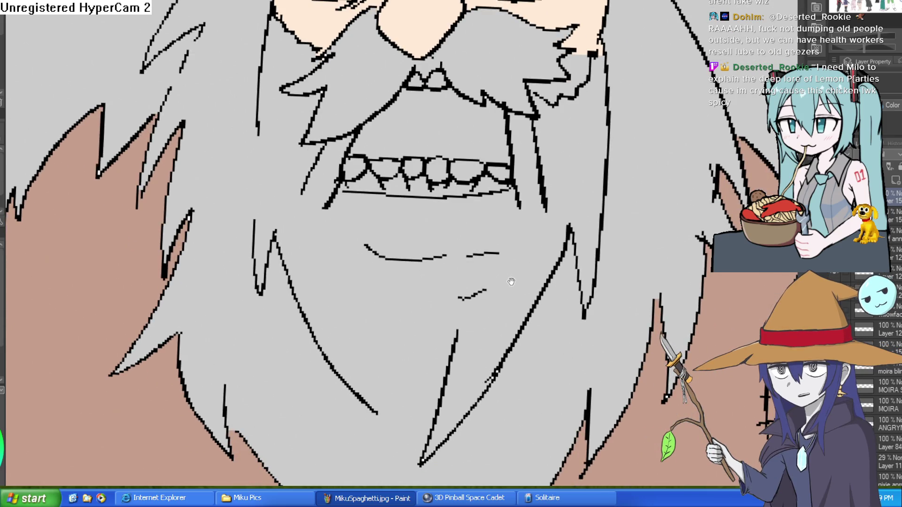
Zoom in close and draw the upper tooth under the nose with lines from lip to teeth
drag(530, 163, 538, 196)
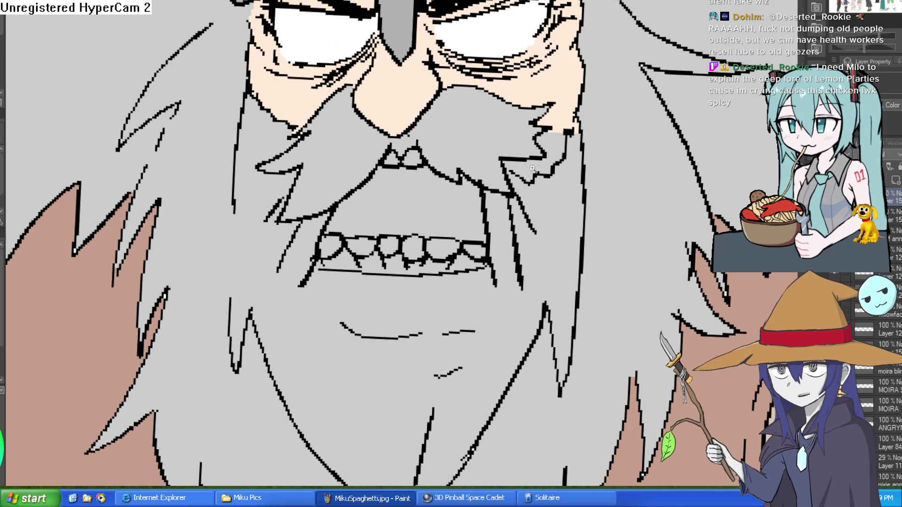
scroll(545, 162, down, 3)
click(485, 205)
click(521, 183)
click(554, 167)
scroll(448, 197, down, 2)
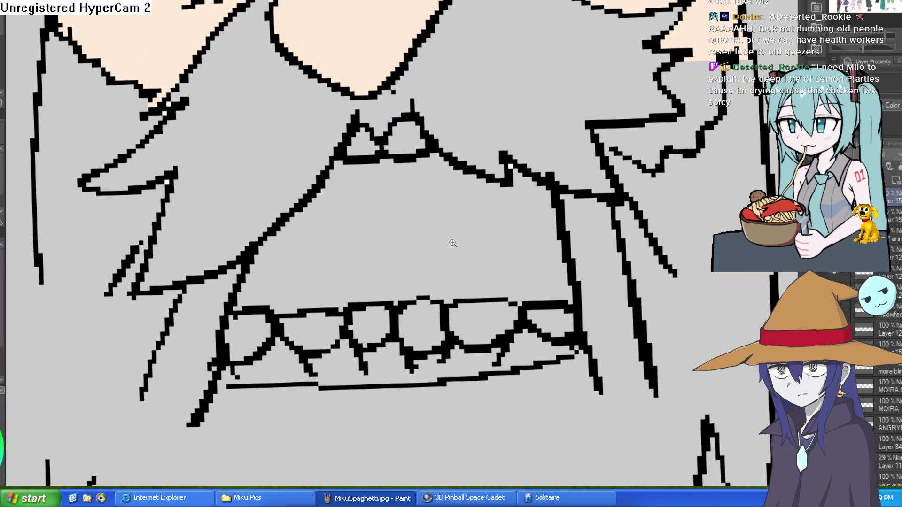
mouse_move(421, 200)
mouse_down()
mouse_move(433, 197)
mouse_move(469, 278)
mouse_up()
key(ctrl+z)
drag(484, 212, 478, 279)
drag(491, 200, 495, 288)
drag(509, 214, 507, 257)
Close off the mouth's left side and fill the mouth opening with black
drag(382, 198, 376, 278)
drag(358, 219, 357, 280)
drag(331, 241, 328, 279)
key(g)
click(462, 229)
Fill the inner mouth strips dark reddish-brown instead of pink
scroll(534, 229, down, 5)
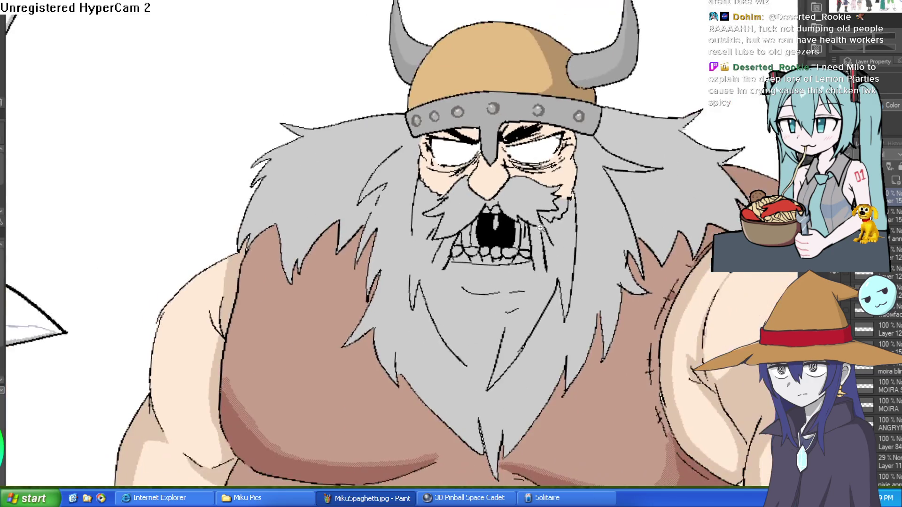
scroll(581, 193, up, 5)
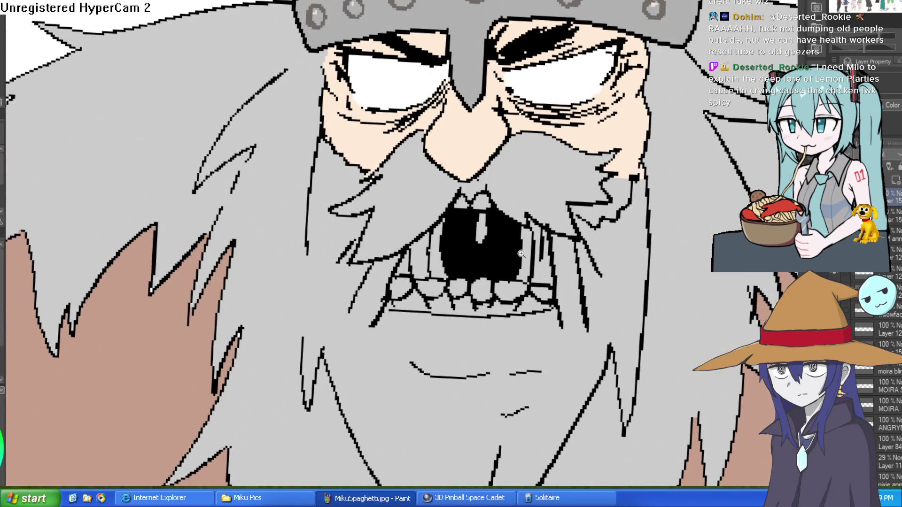
click(521, 254)
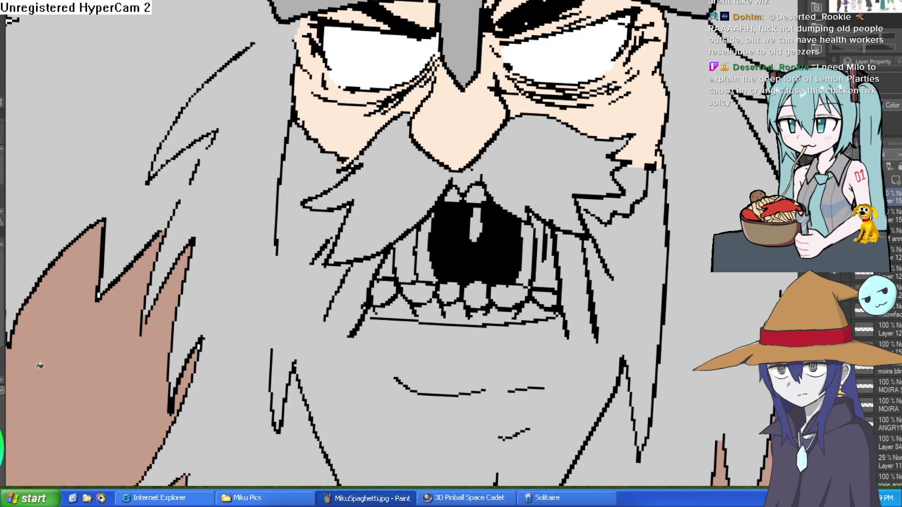
click(531, 258)
click(546, 270)
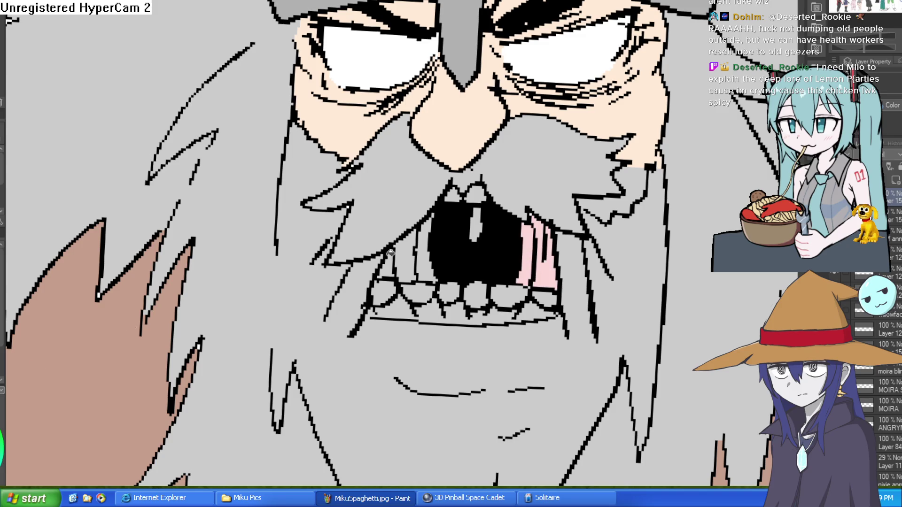
key(ctrl+z)
key(ctrl+z)
click(530, 259)
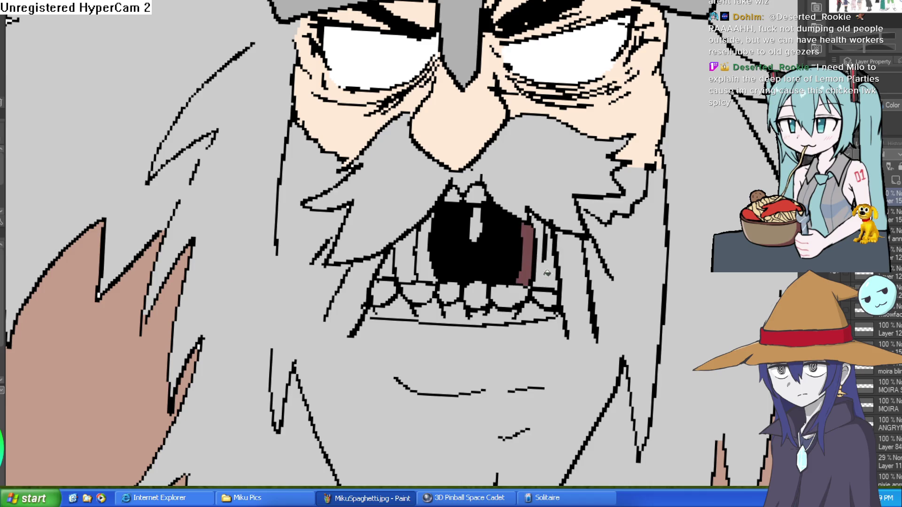
click(546, 270)
click(425, 260)
click(408, 259)
click(388, 267)
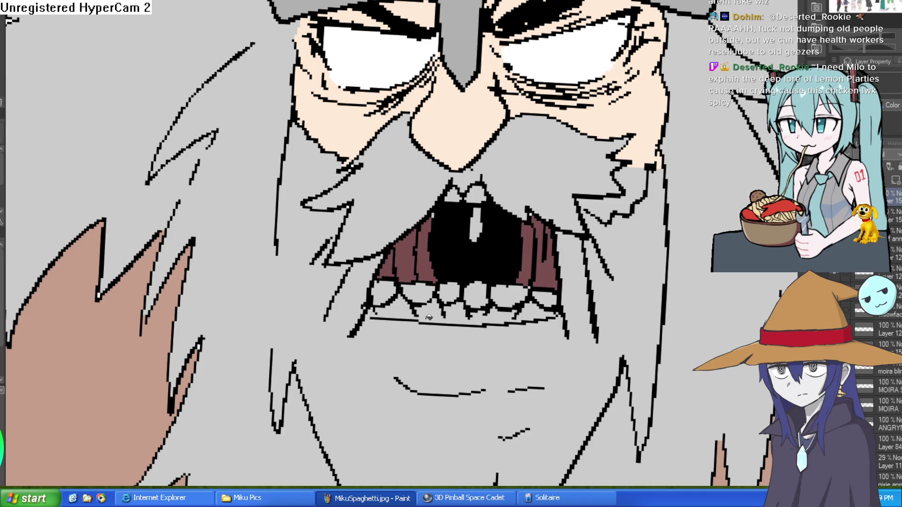
Fill the gum strips below the lower teeth and a patch above the upper teeth pink
click(462, 311)
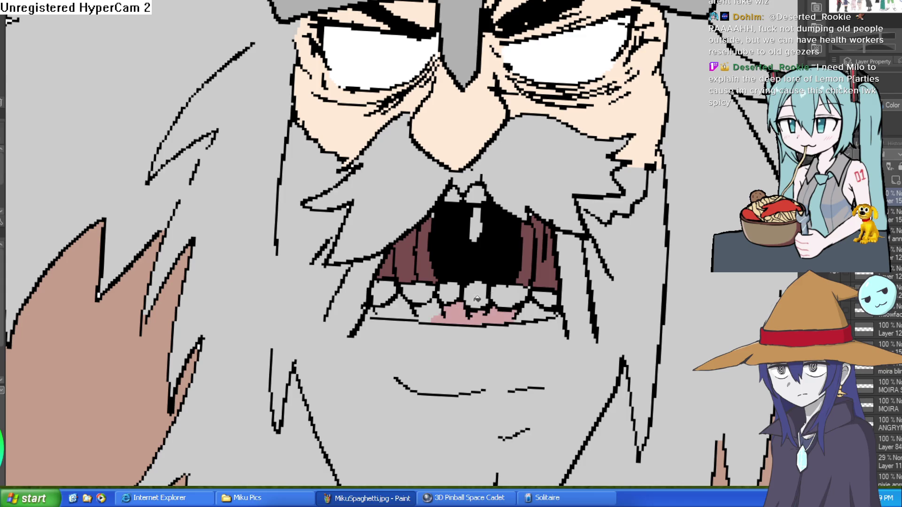
click(541, 314)
click(425, 311)
click(390, 309)
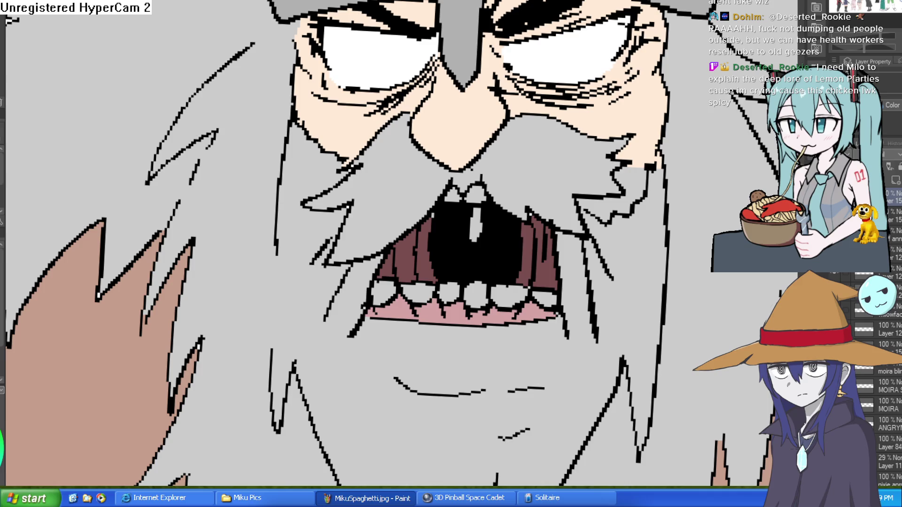
click(463, 169)
click(470, 189)
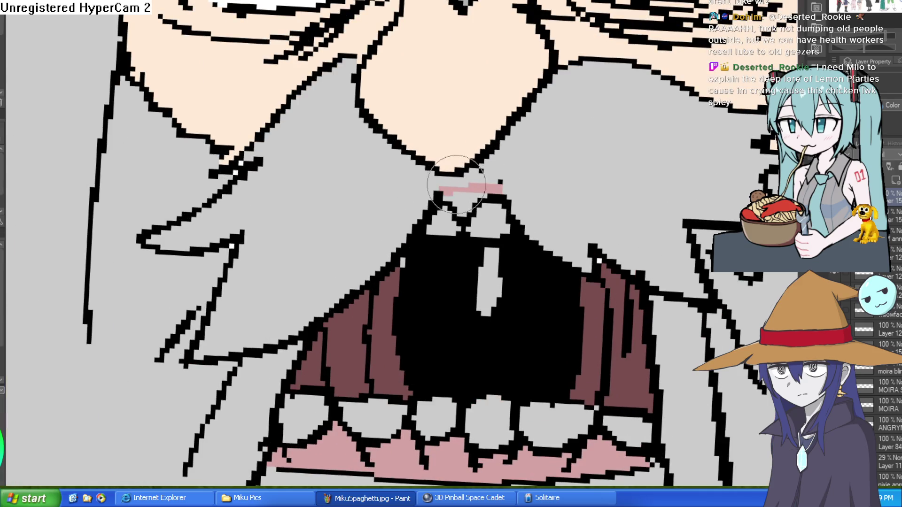
Zoom out to view the whole Viking, then zoom back in on his mouth
key(ctrl+0)
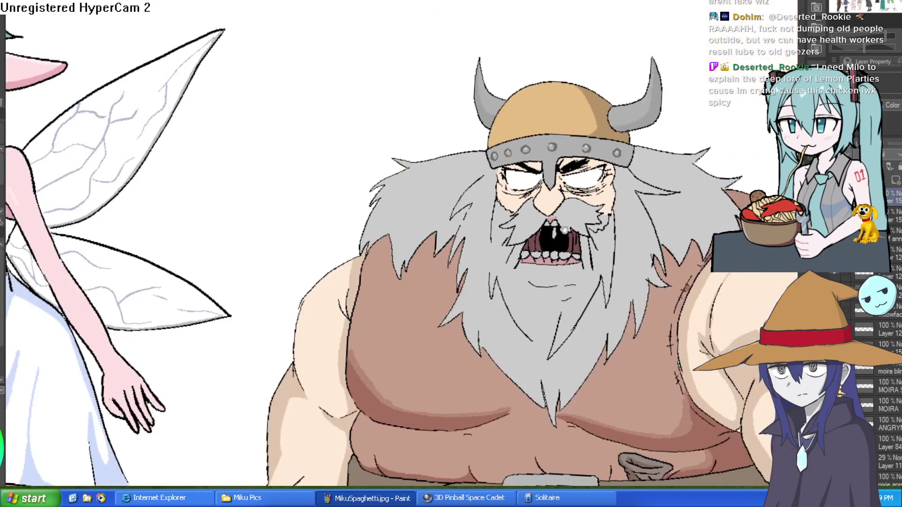
drag(615, 227, 588, 217)
scroll(526, 202, up, 3)
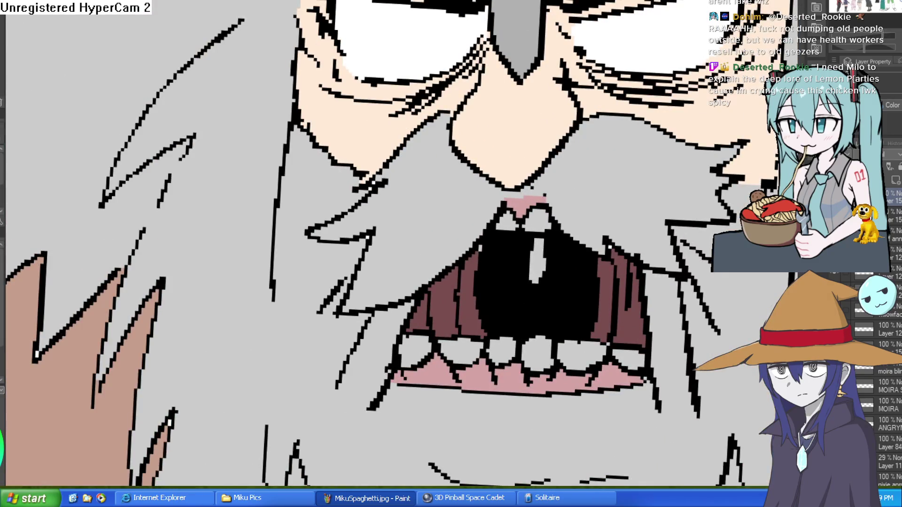
click(506, 197)
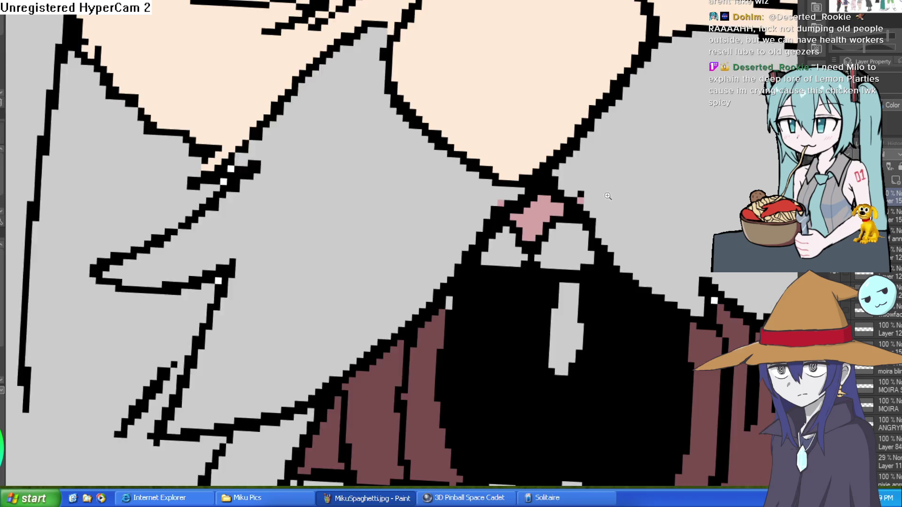
scroll(584, 261, down, 2)
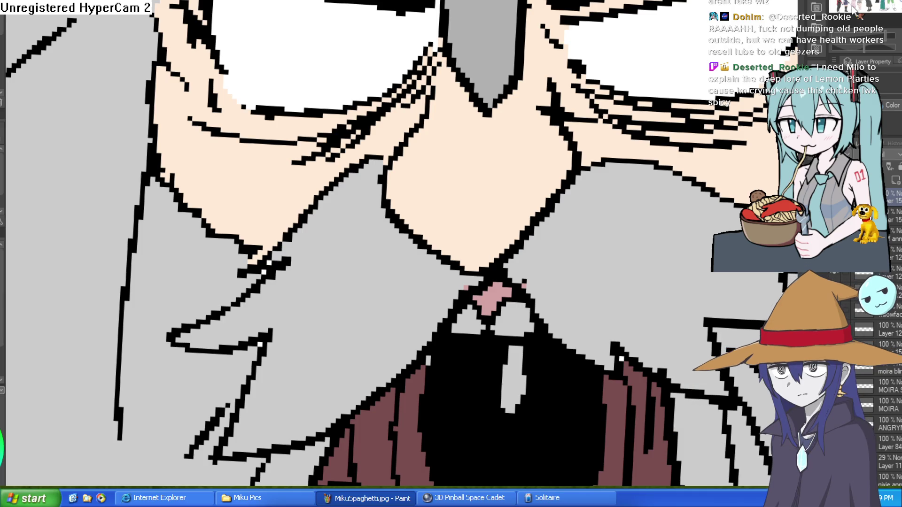
scroll(637, 138, down, 5)
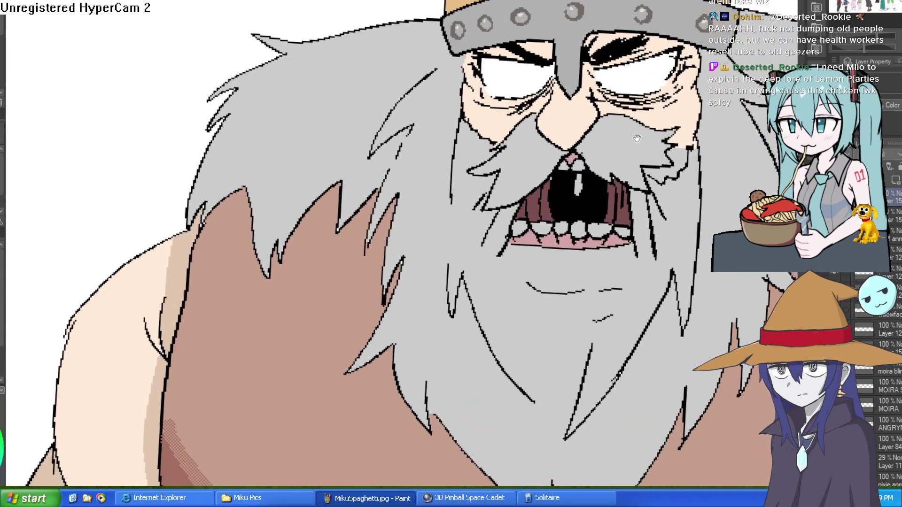
scroll(642, 134, up, 3)
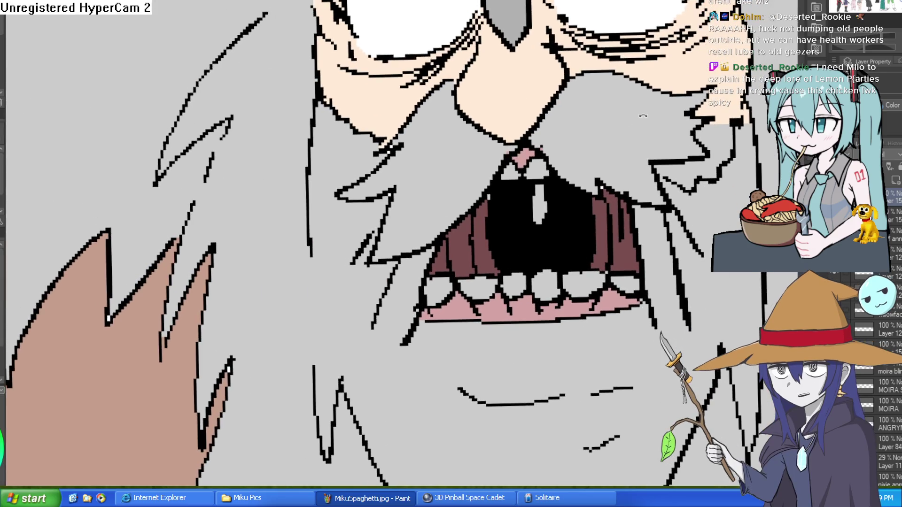
scroll(564, 188, up, 2)
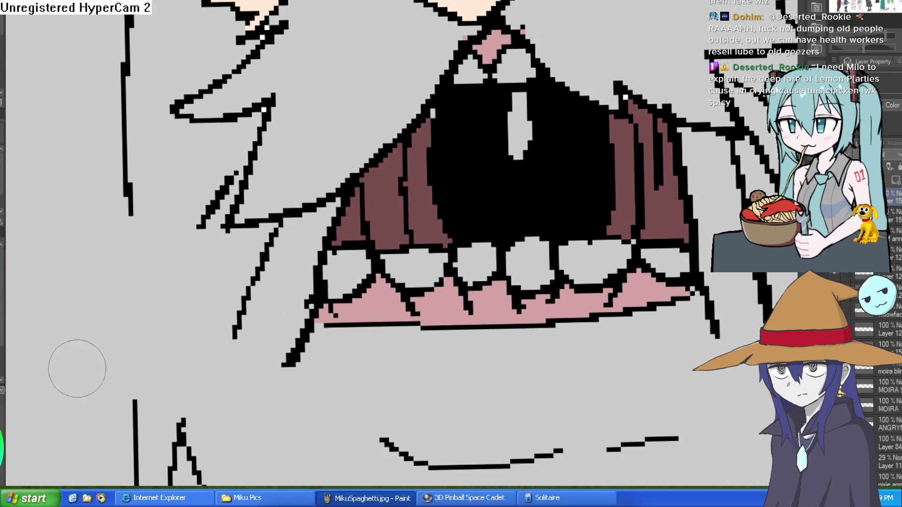
key(ctrl+period)
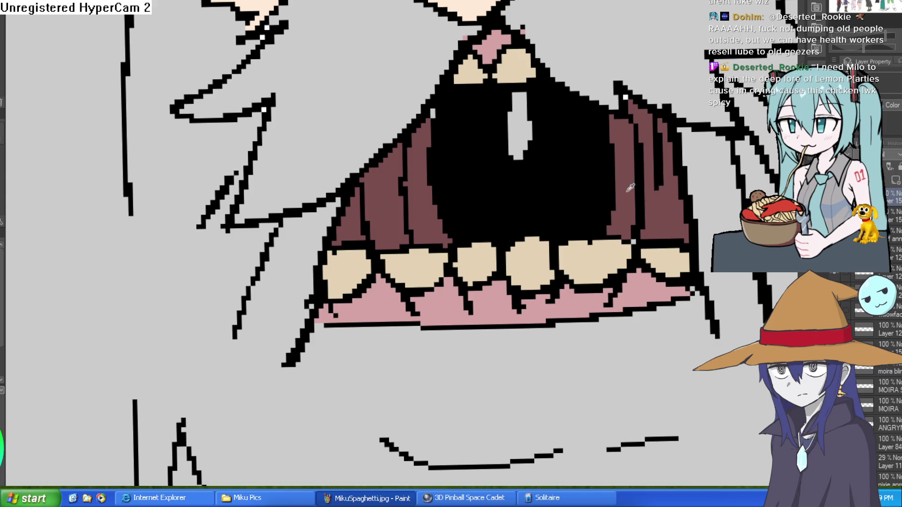
Fill the light highlight inside the mouth dark red
click(519, 125)
scroll(661, 162, down, 3)
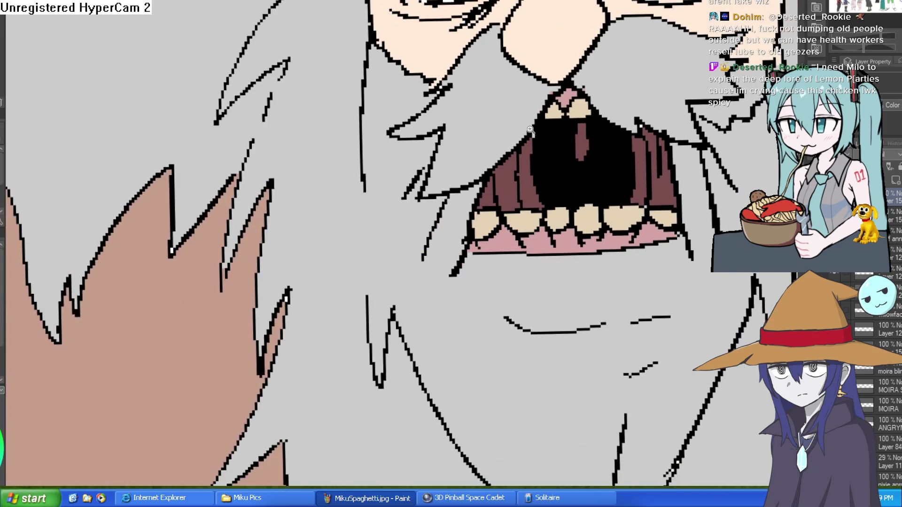
scroll(539, 147, up, 4)
scroll(629, 161, down, 1)
scroll(707, 165, down, 4)
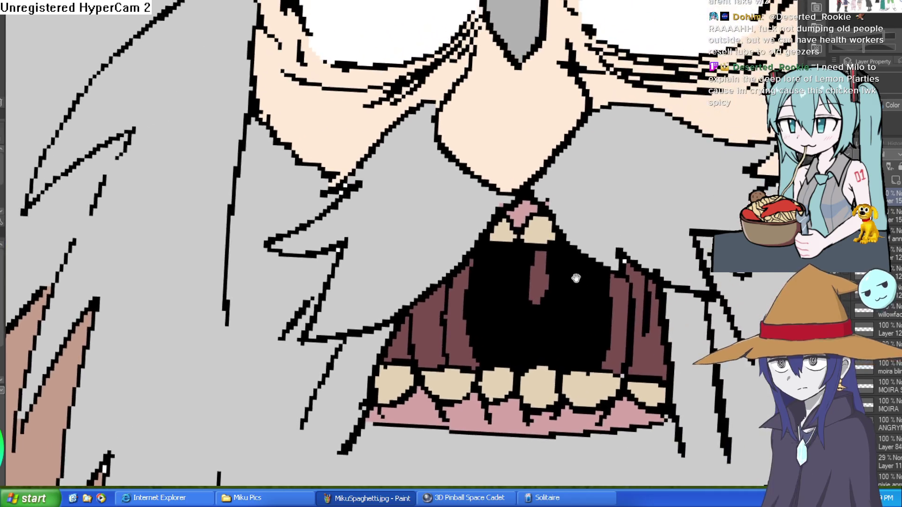
scroll(603, 206, up, 2)
scroll(603, 207, up, 1)
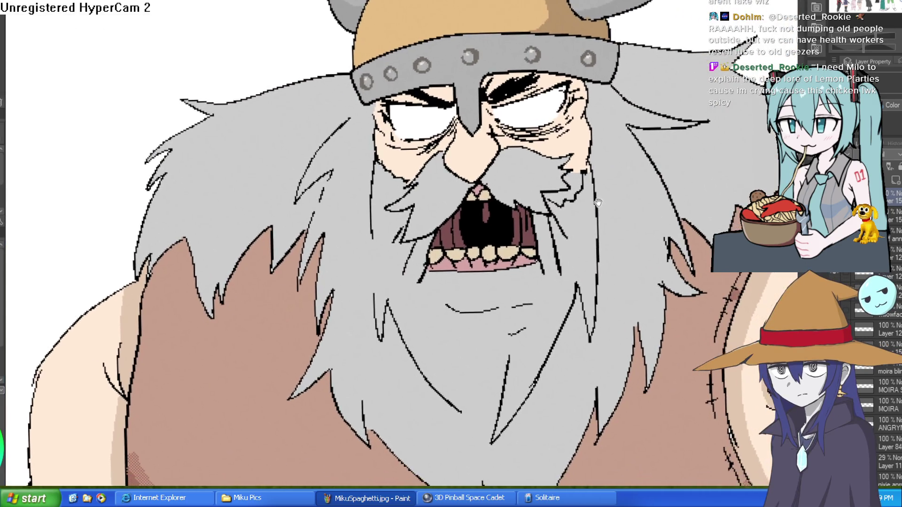
scroll(609, 209, down, 1)
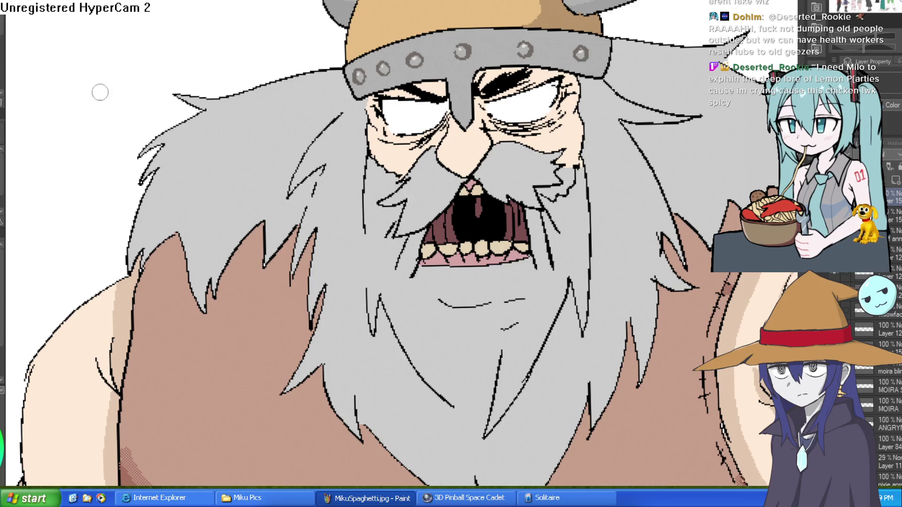
Add short hatch strokes on both sides of the mouth and extend the jaw line into the beard
click(503, 263)
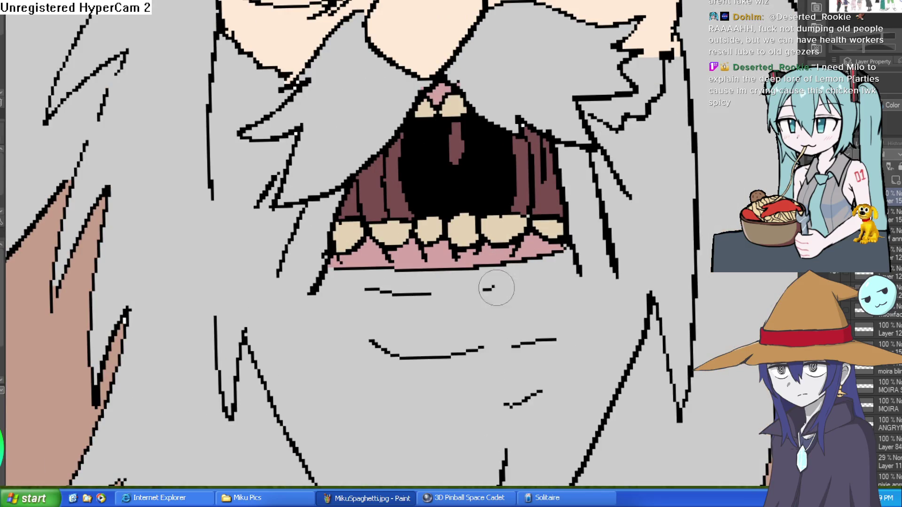
drag(573, 302, 590, 309)
drag(583, 274, 600, 296)
drag(614, 256, 626, 273)
drag(644, 213, 656, 241)
mouse_move(285, 254)
mouse_down()
mouse_move(262, 282)
mouse_move(282, 334)
mouse_up()
click(327, 376)
drag(369, 428, 400, 450)
scroll(533, 424, down, 5)
scroll(491, 191, up, 5)
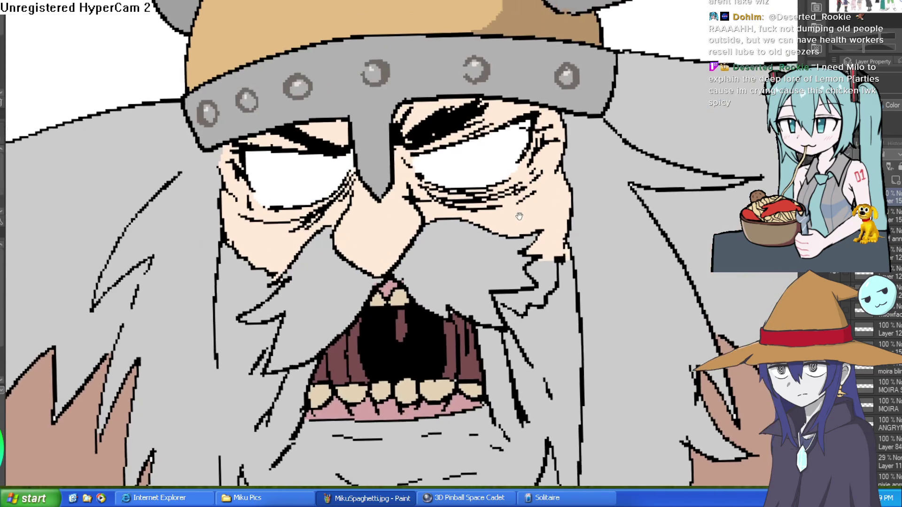
click(491, 190)
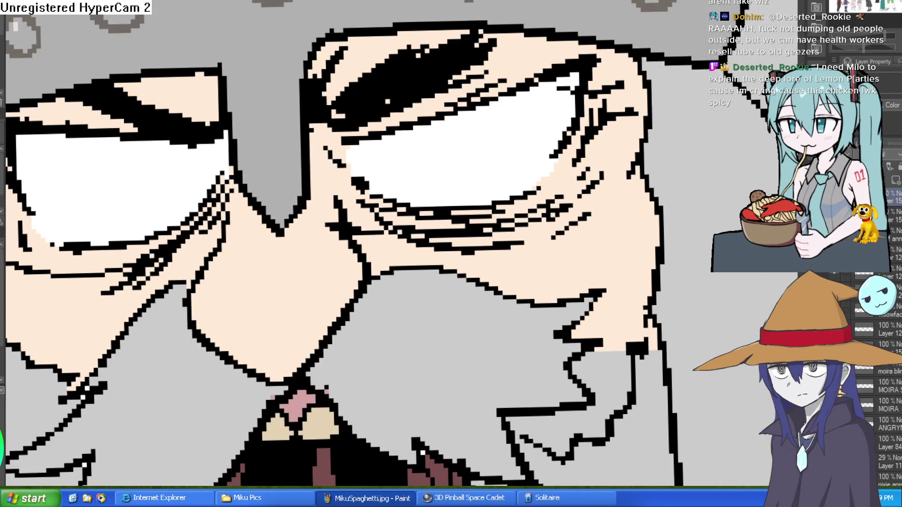
Draw pink zigzag veins across the whites of both eyes
drag(510, 201, 475, 171)
drag(566, 121, 535, 125)
drag(457, 144, 424, 127)
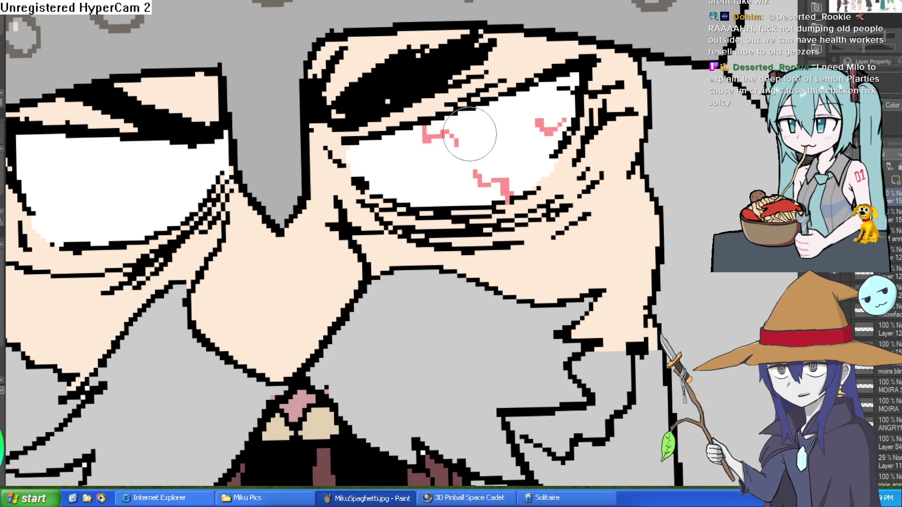
drag(384, 187, 536, 153)
click(387, 177)
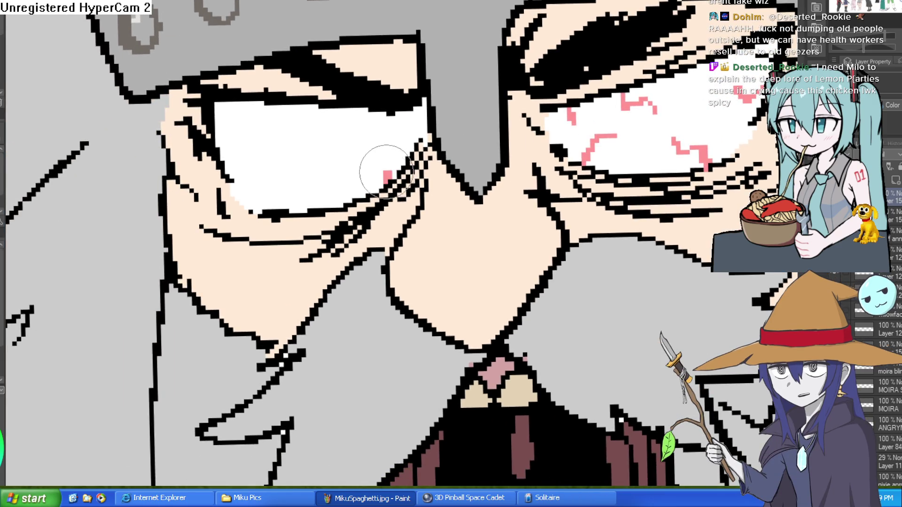
drag(387, 180, 354, 161)
mouse_move(361, 114)
mouse_down()
mouse_move(338, 129)
mouse_move(252, 99)
mouse_up()
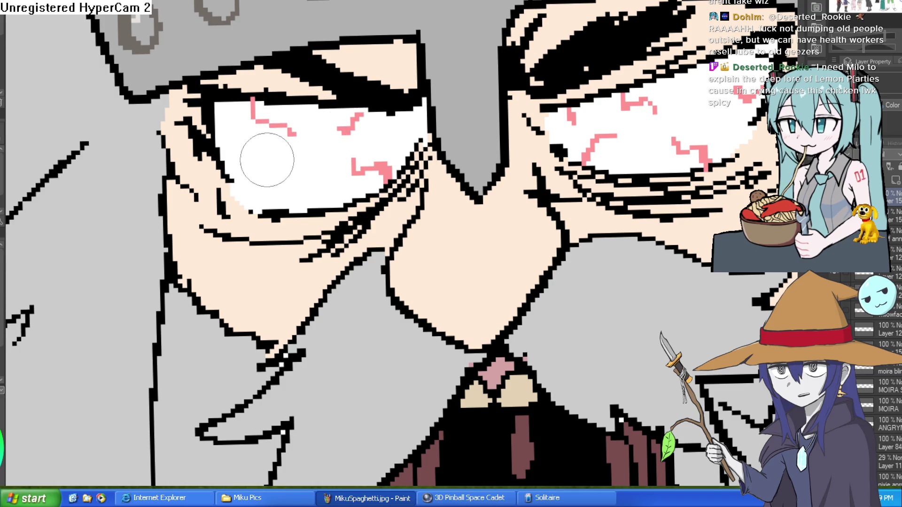
Touch up the left and right eyes' upper lid lines with white
key(ctrl+0)
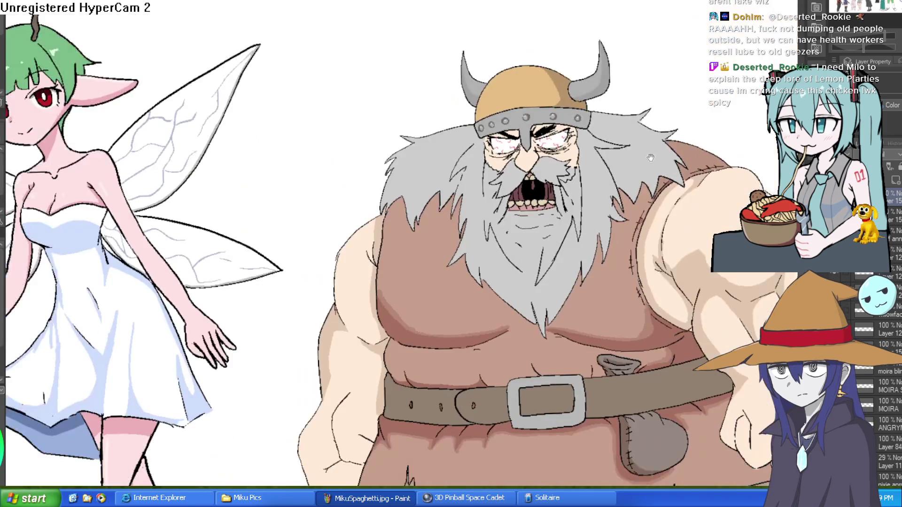
drag(635, 174, 583, 212)
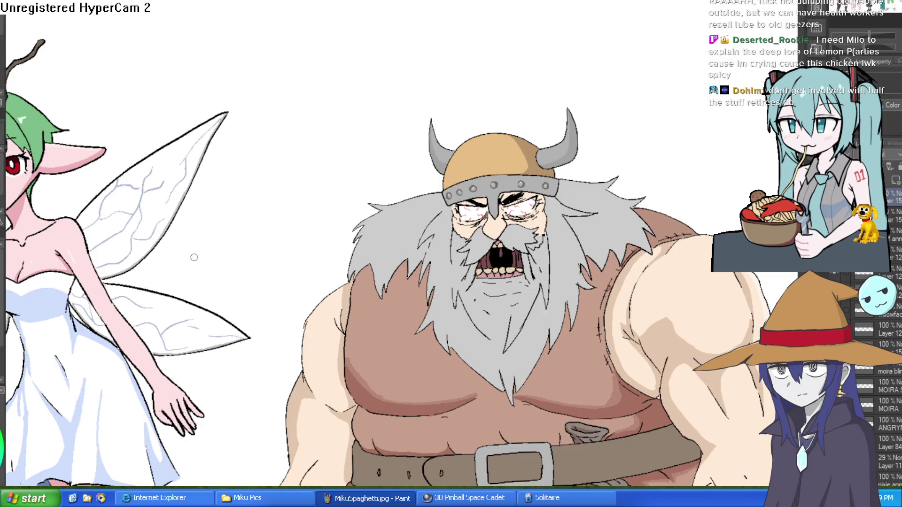
scroll(517, 201, up, 5)
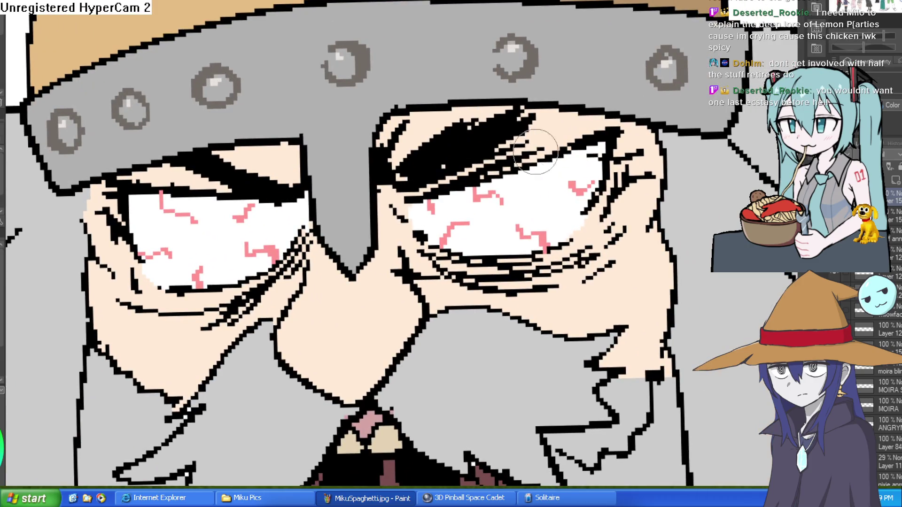
click(164, 172)
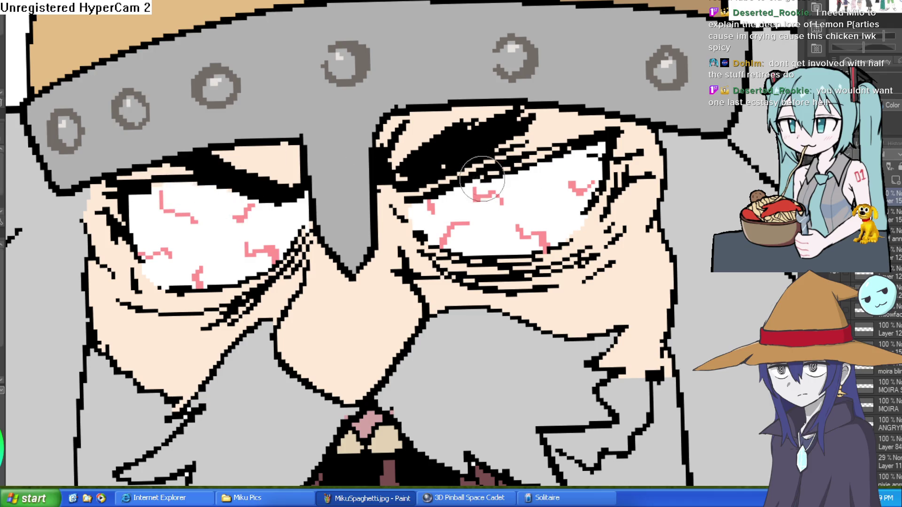
drag(470, 184, 548, 159)
scroll(549, 160, down, 10)
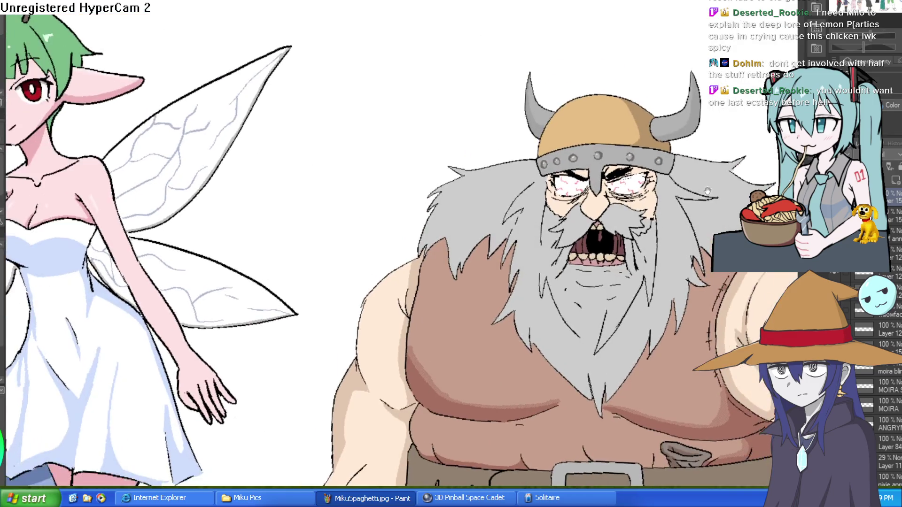
scroll(556, 136, up, 4)
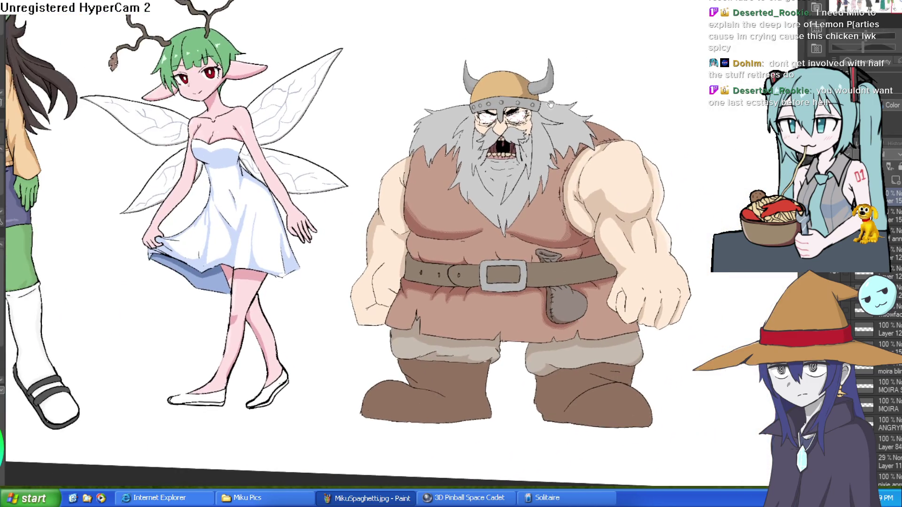
scroll(529, 119, up, 5)
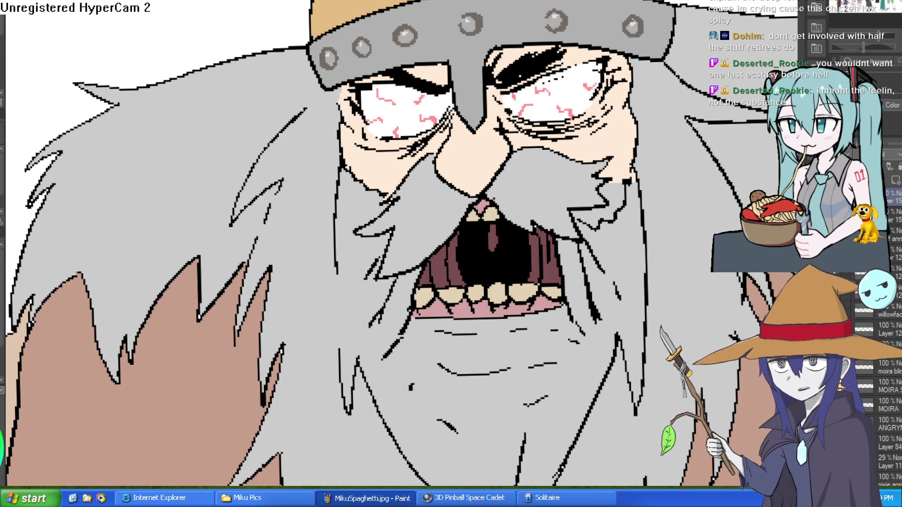
Darken the maroon streaks on the left and right sides of the mouth
drag(672, 255, 625, 142)
scroll(625, 142, down, 5)
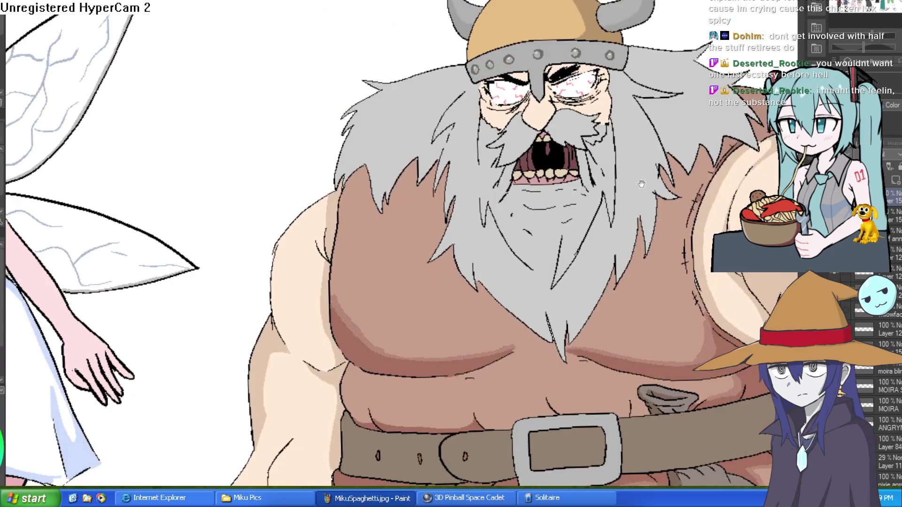
scroll(594, 181, up, 6)
drag(540, 207, 534, 201)
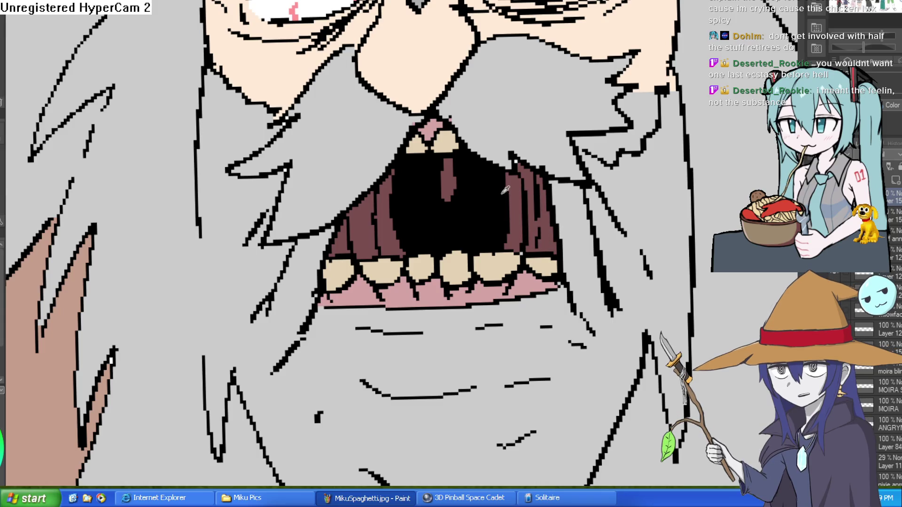
drag(502, 191, 505, 245)
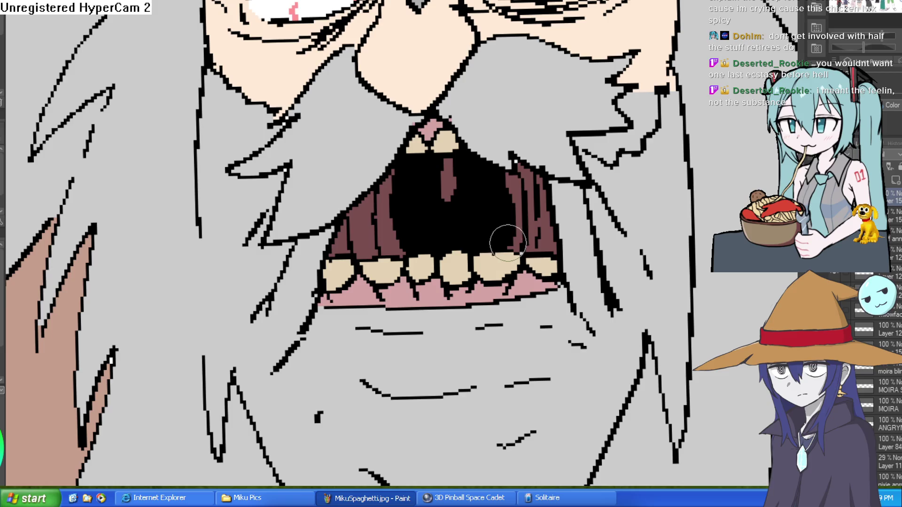
mouse_move(395, 191)
mouse_down()
mouse_move(395, 241)
mouse_move(403, 242)
mouse_up()
scroll(535, 158, down, 5)
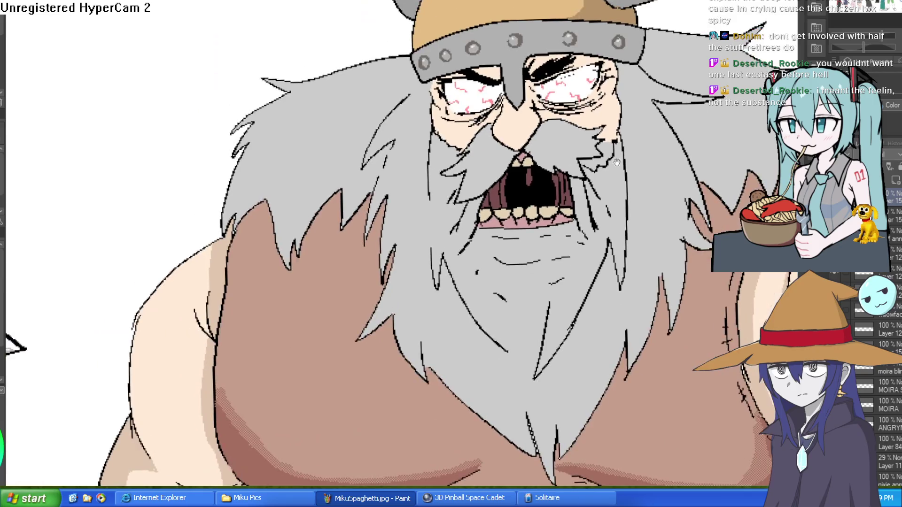
scroll(633, 199, down, 5)
scroll(565, 175, up, 4)
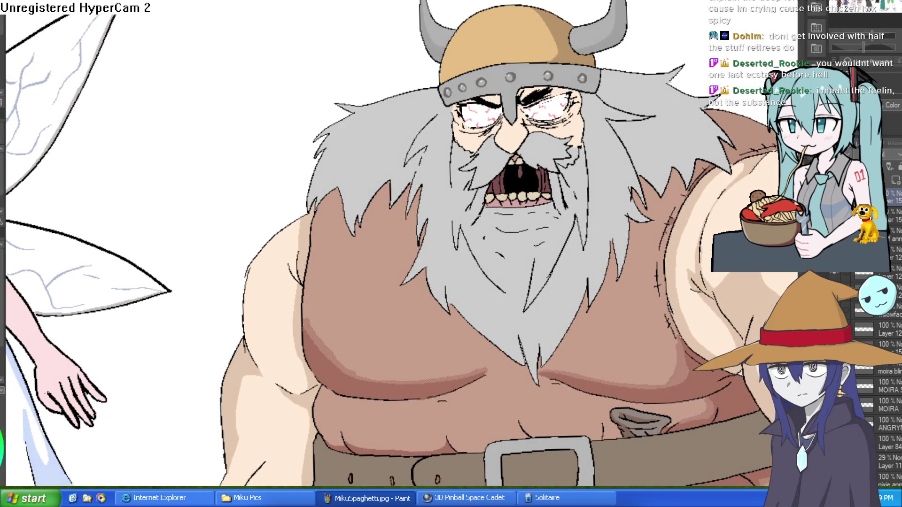
scroll(512, 226, up, 3)
Dab light-blue spit droplets below the mouth and across the beard
click(498, 212)
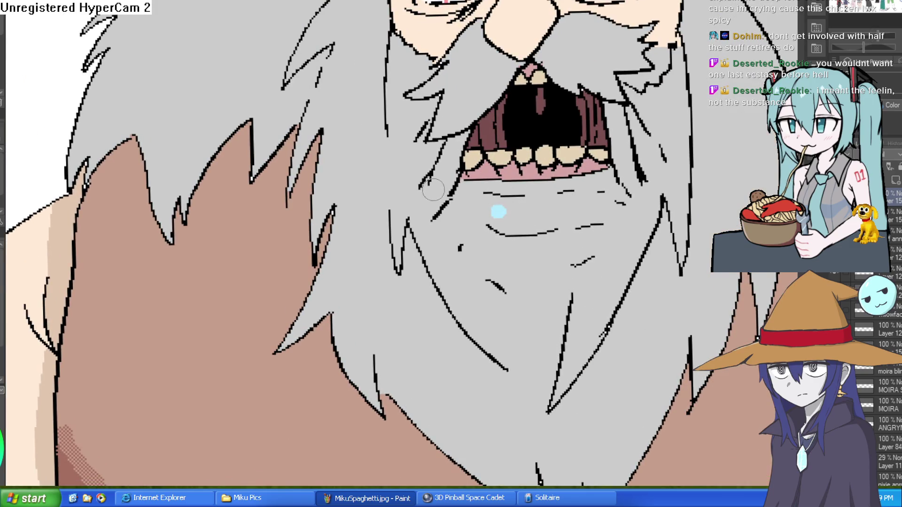
click(521, 271)
click(594, 200)
click(666, 121)
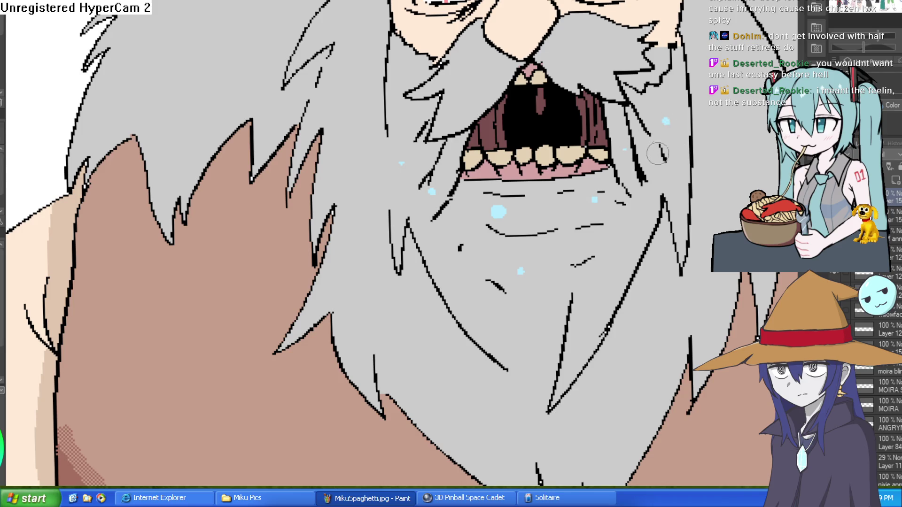
click(602, 281)
scroll(579, 189, up, 3)
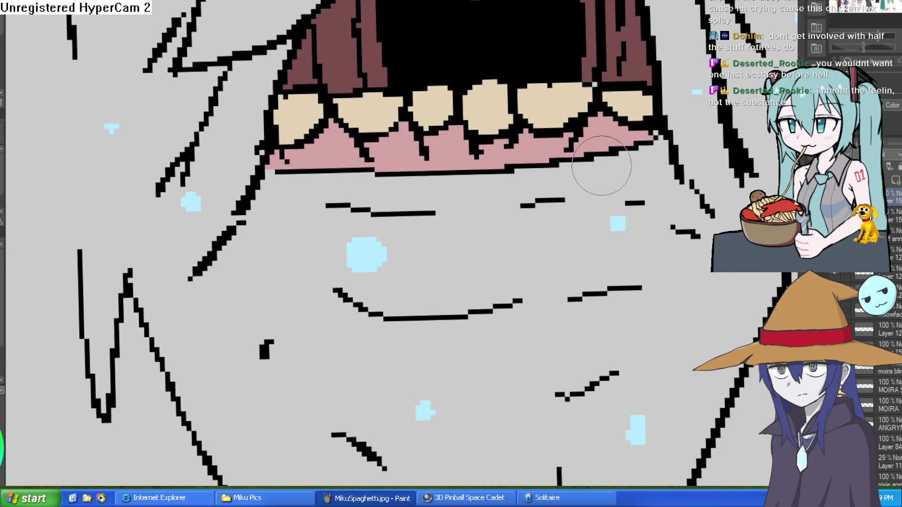
Draw two light-blue drool streaks running down from the lower lip
mouse_move(578, 167)
mouse_down()
mouse_move(487, 262)
mouse_move(584, 169)
mouse_move(553, 207)
mouse_move(584, 161)
mouse_move(607, 160)
mouse_move(623, 197)
mouse_up()
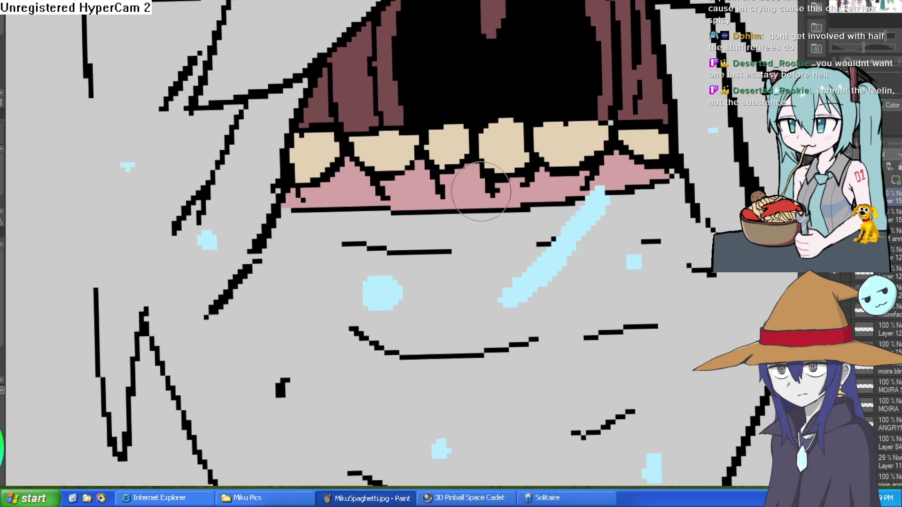
mouse_move(431, 209)
mouse_down()
mouse_move(338, 246)
mouse_move(395, 235)
mouse_move(452, 201)
mouse_move(332, 252)
mouse_move(326, 265)
mouse_up()
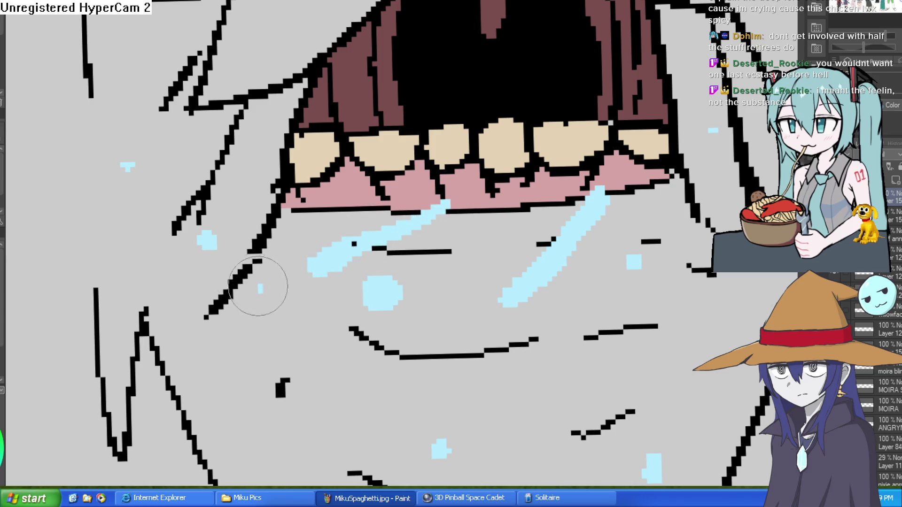
scroll(663, 202, down, 3)
drag(663, 202, 647, 233)
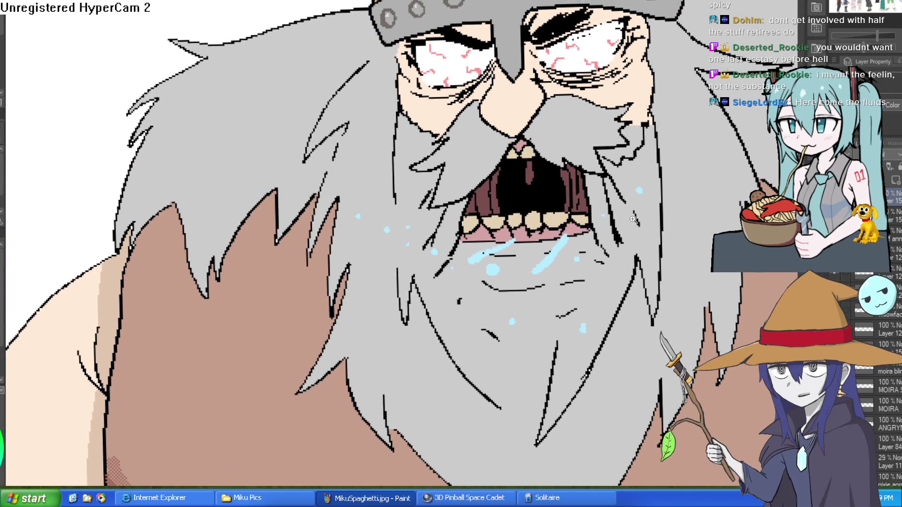
click(533, 201)
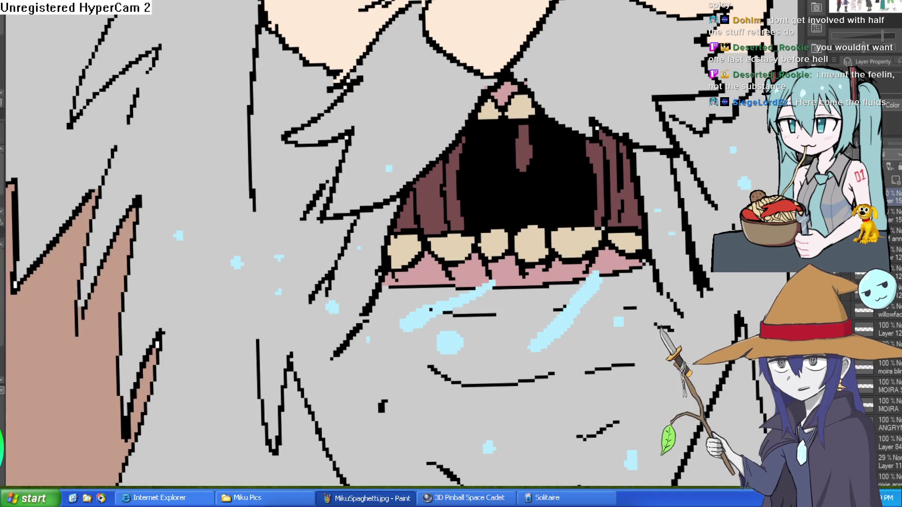
key(ctrl+minus)
key(ctrl+minus)
drag(600, 188, 697, 146)
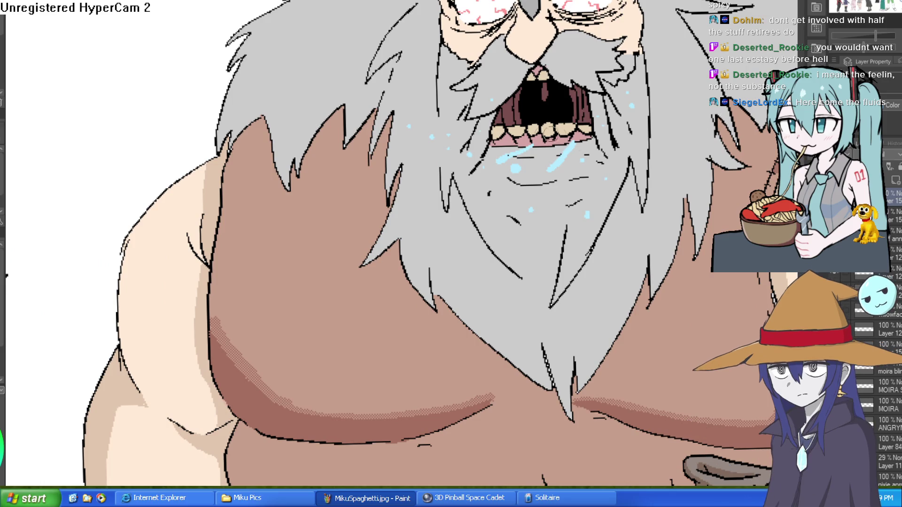
Add one more spit droplet on the beard and check it alongside the fairy
click(434, 207)
key(ctrl+minus)
key(ctrl+minus)
key(ctrl+plus)
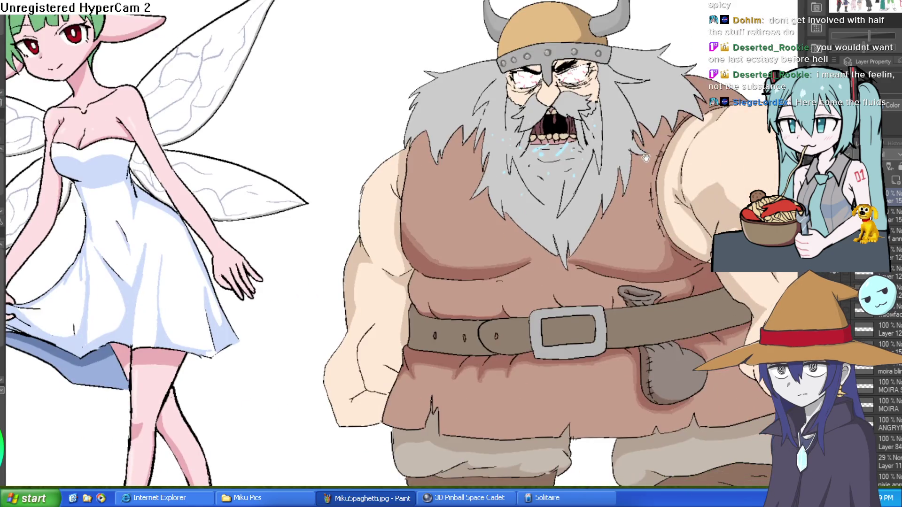
scroll(559, 123, up, 5)
scroll(559, 123, down, 3)
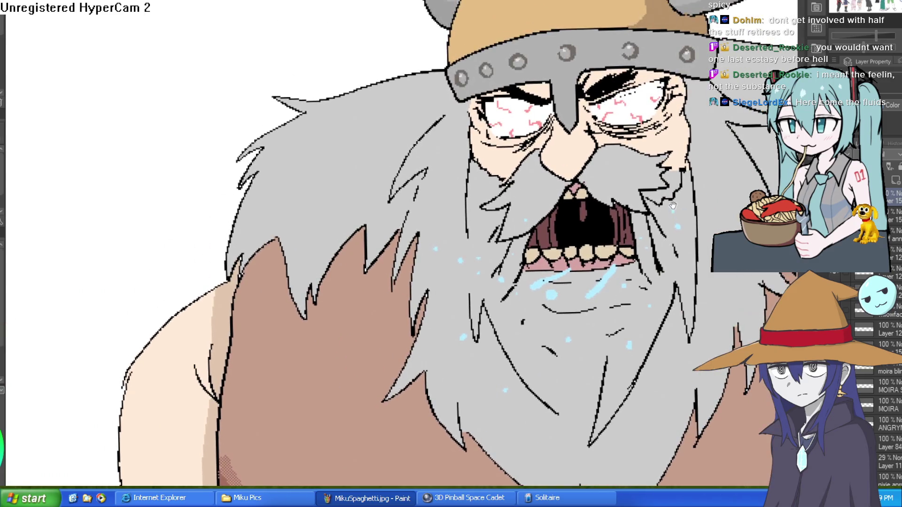
drag(674, 187, 636, 196)
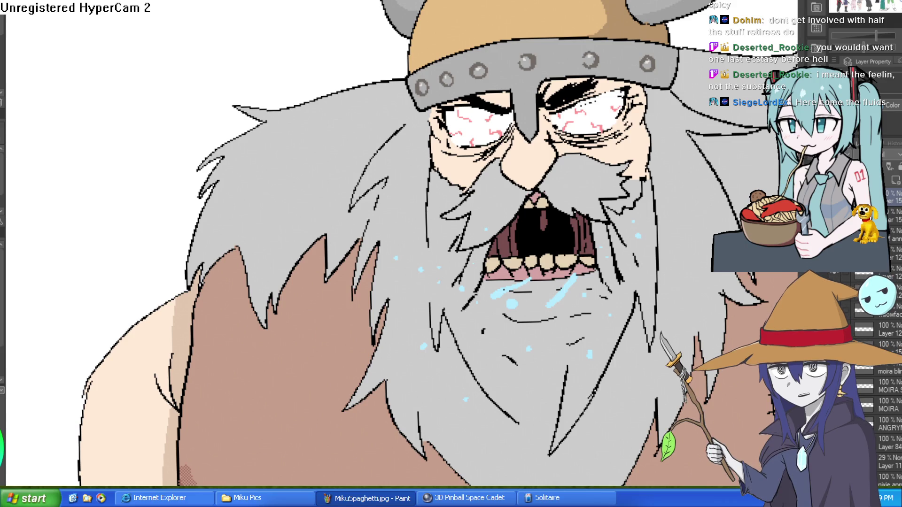
scroll(703, 226, down, 3)
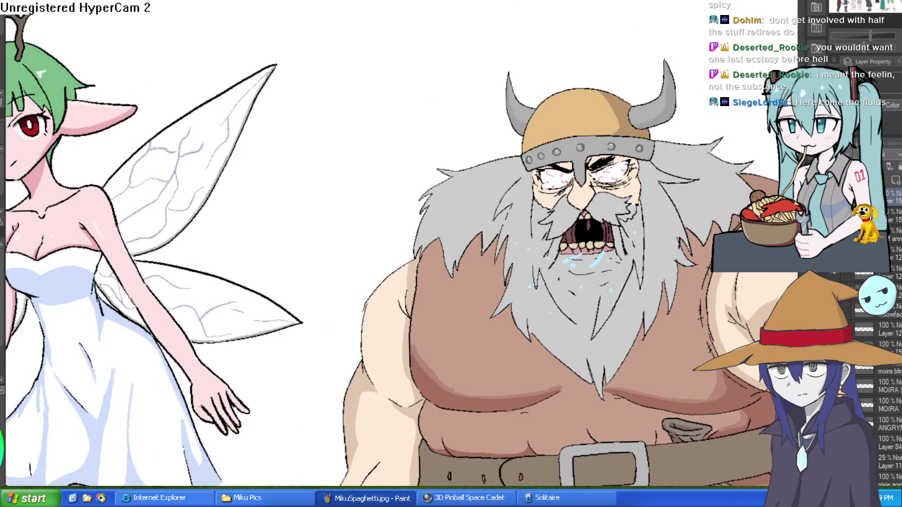
key(ctrl+z)
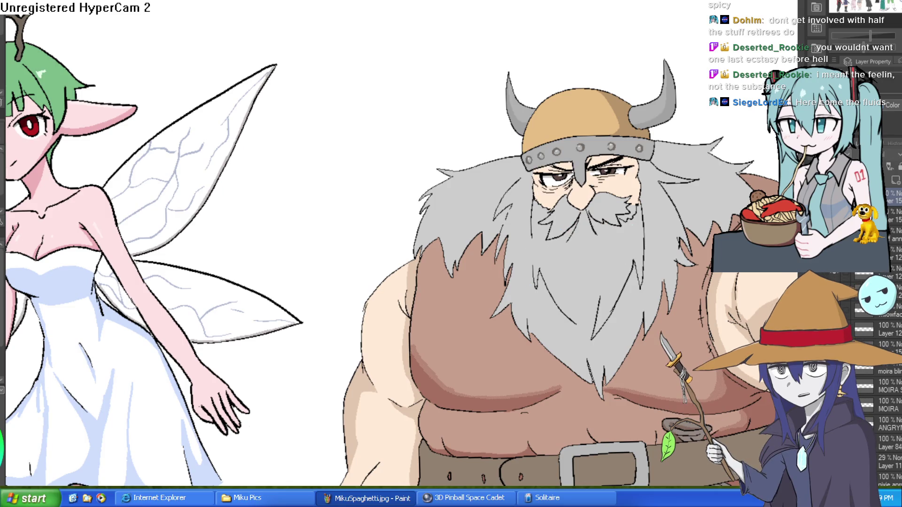
key(ctrl+y)
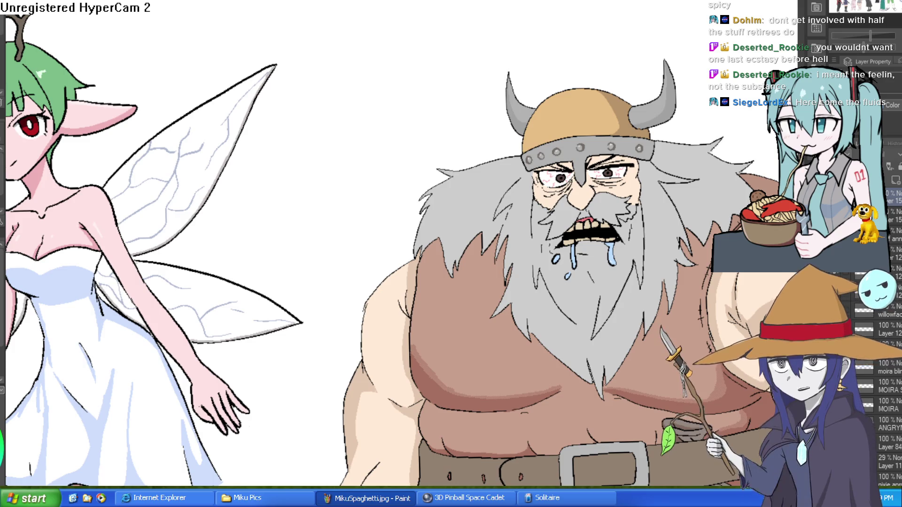
scroll(573, 208, up, 2)
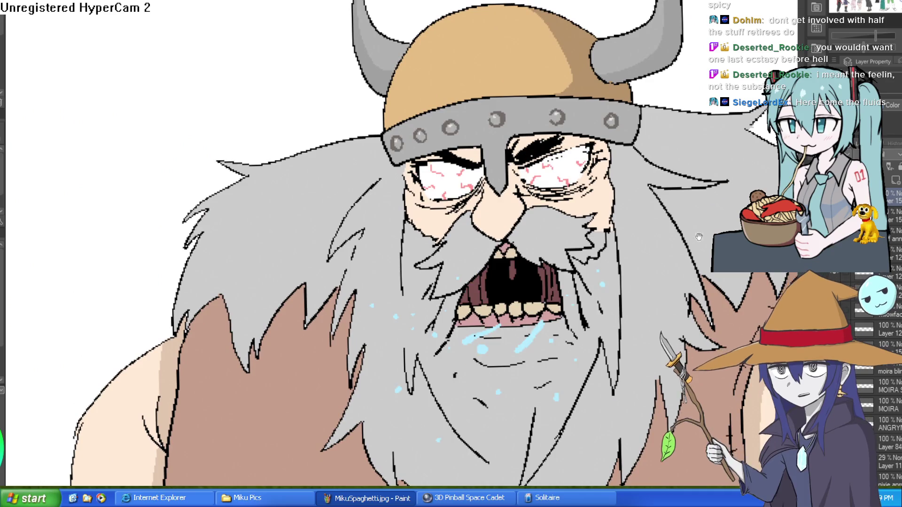
Paint red blood streaks running from both eye corners down the cheeks
scroll(604, 168, up, 2)
scroll(512, 133, up, 2)
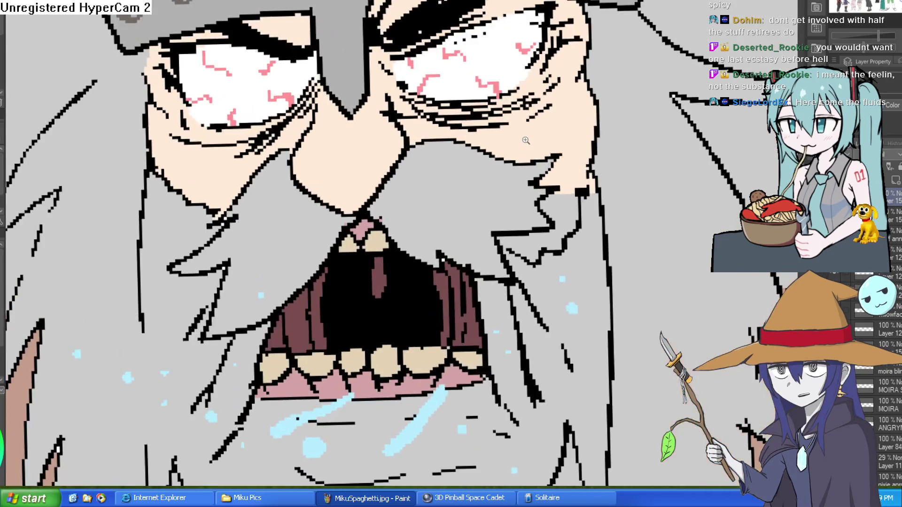
scroll(540, 160, up, 2)
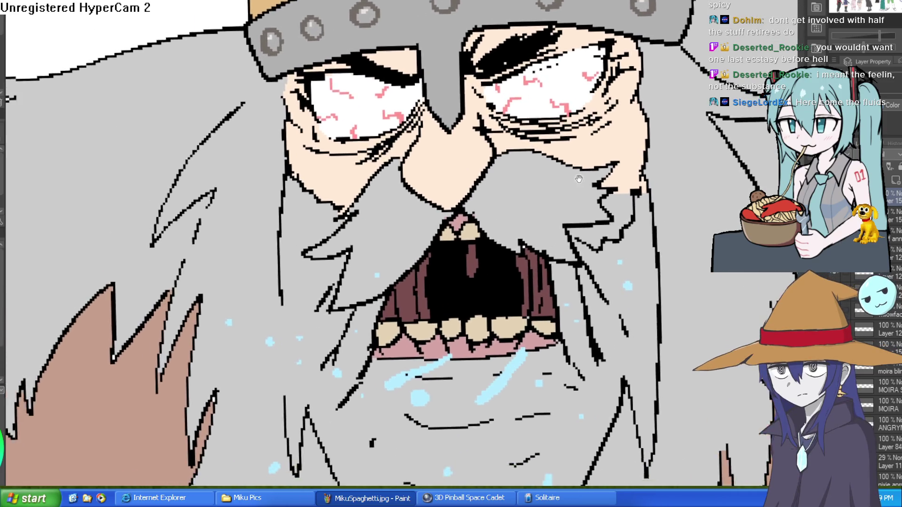
drag(579, 179, 621, 127)
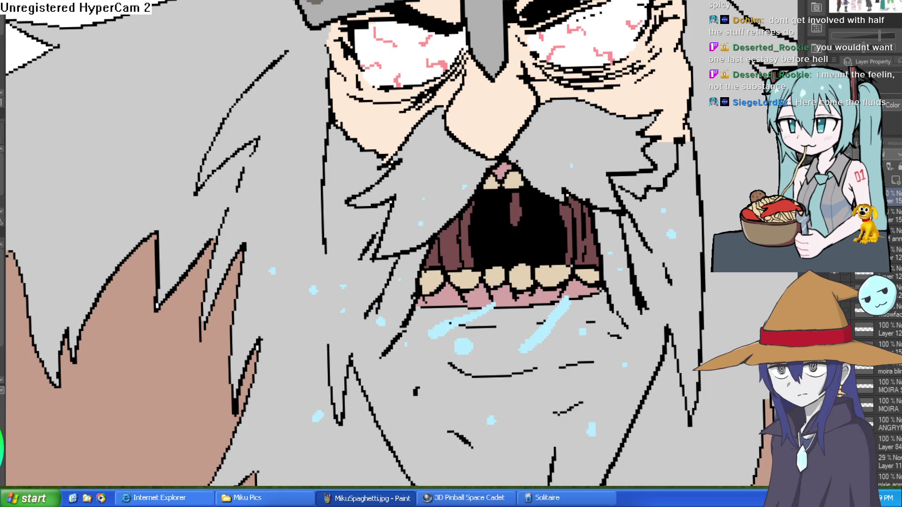
scroll(653, 54, down, 1)
scroll(634, 75, up, 2)
drag(629, 81, 613, 211)
drag(559, 188, 643, 179)
mouse_move(288, 137)
mouse_down()
mouse_move(314, 163)
mouse_move(320, 256)
mouse_up()
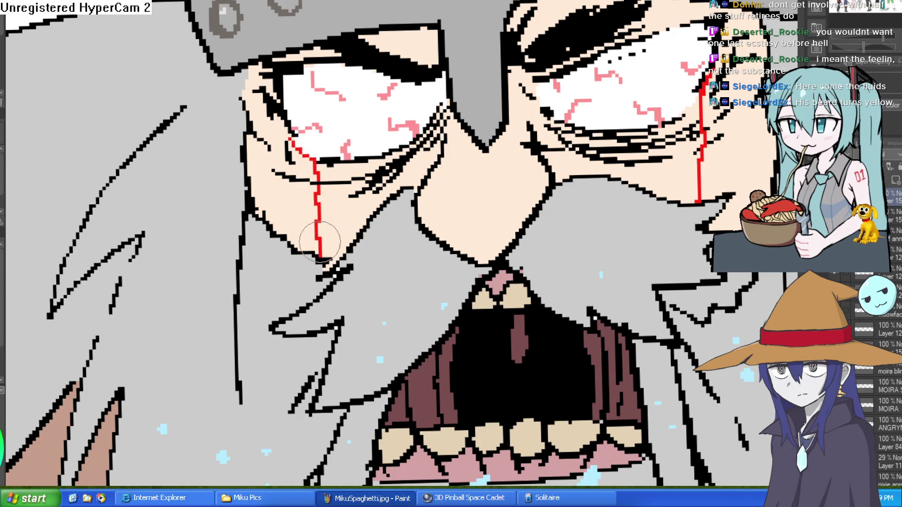
Paint a red blood trickle from beside the nose down into the mouth
mouse_move(500, 220)
mouse_down()
mouse_move(519, 157)
mouse_move(545, 173)
mouse_move(544, 202)
mouse_move(558, 227)
mouse_up()
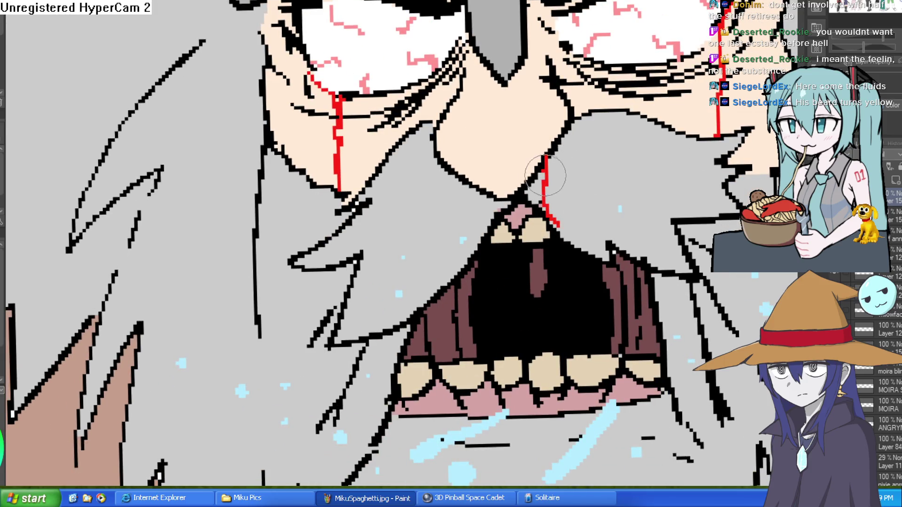
scroll(611, 162, down, 5)
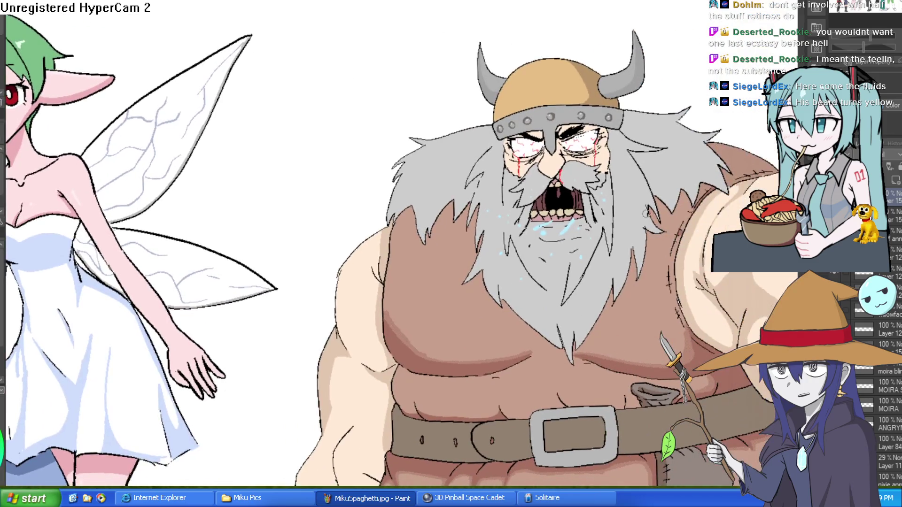
scroll(616, 210, up, 4)
scroll(494, 106, up, 3)
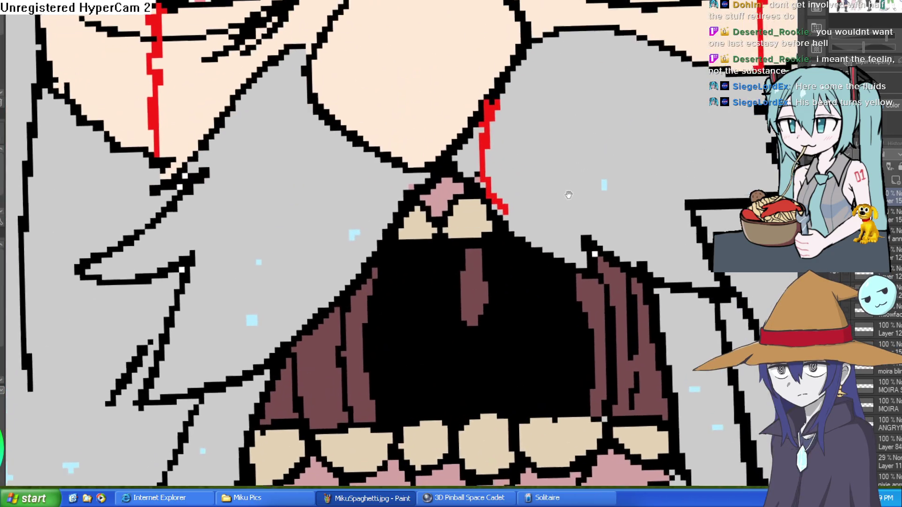
mouse_move(495, 105)
mouse_down()
mouse_move(509, 202)
mouse_move(534, 244)
mouse_up()
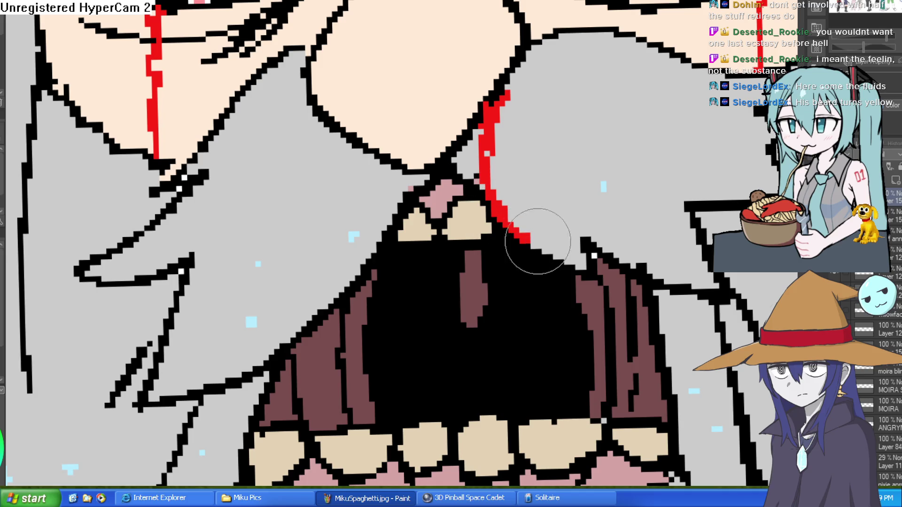
scroll(571, 248, down, 4)
scroll(570, 248, down, 3)
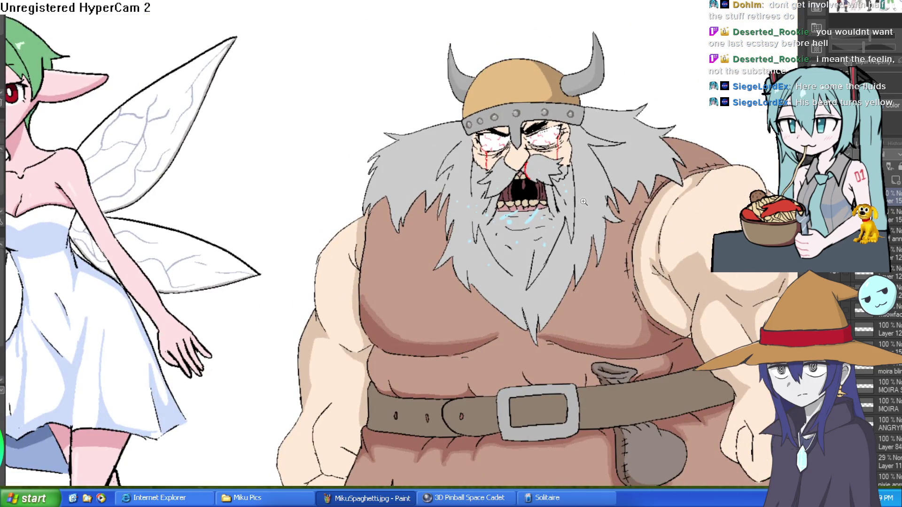
mouse_move(575, 161)
mouse_down()
mouse_move(574, 227)
mouse_move(578, 171)
mouse_up()
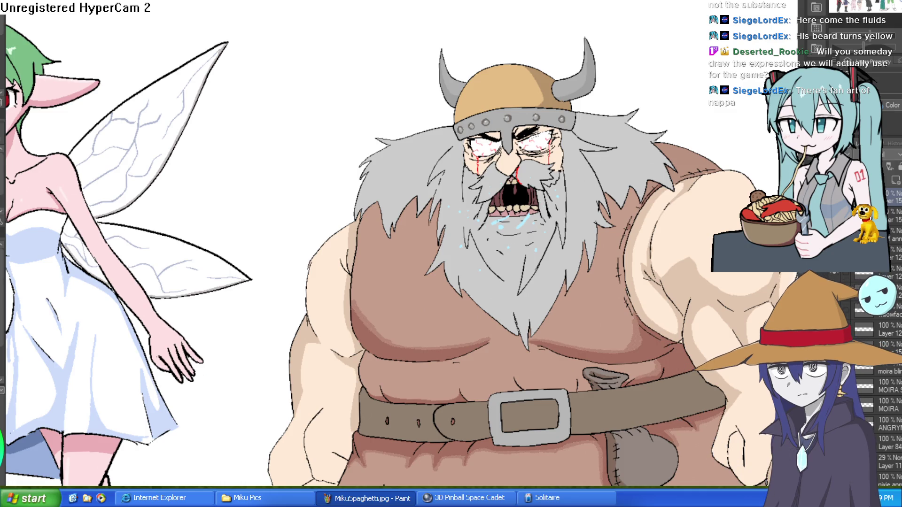
scroll(589, 195, down, 5)
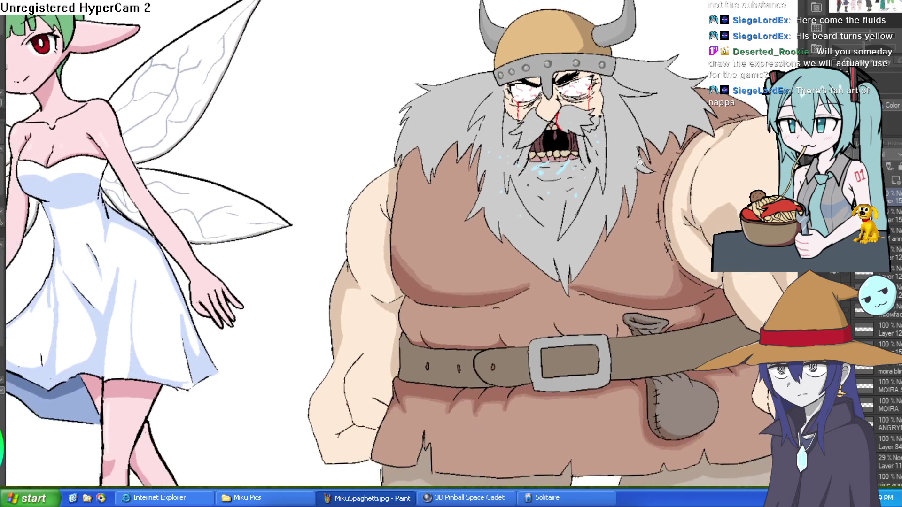
Darken the upper lid of the Viking's right-hand eye and add a crease line on his cheek
mouse_move(506, 210)
mouse_down()
mouse_move(527, 217)
mouse_move(677, 168)
mouse_move(581, 309)
mouse_move(441, 310)
mouse_up()
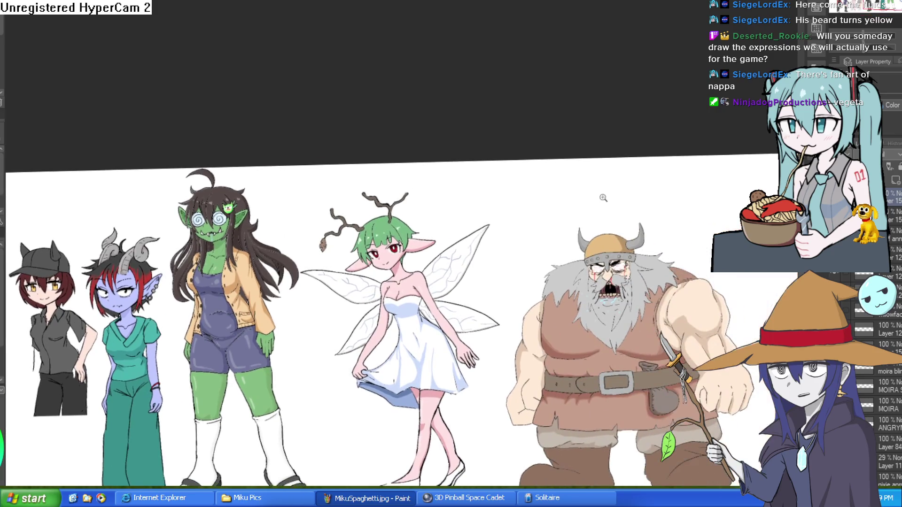
scroll(669, 194, up, 3)
scroll(669, 194, up, 5)
mouse_move(621, 214)
mouse_down()
mouse_move(612, 185)
mouse_move(603, 271)
mouse_up()
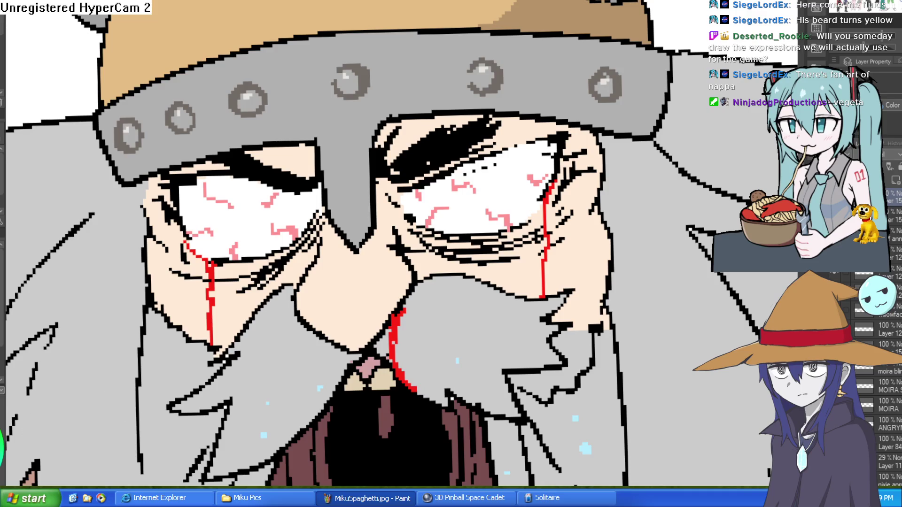
mouse_move(522, 145)
mouse_down()
mouse_move(539, 137)
mouse_move(563, 147)
mouse_move(563, 157)
mouse_up()
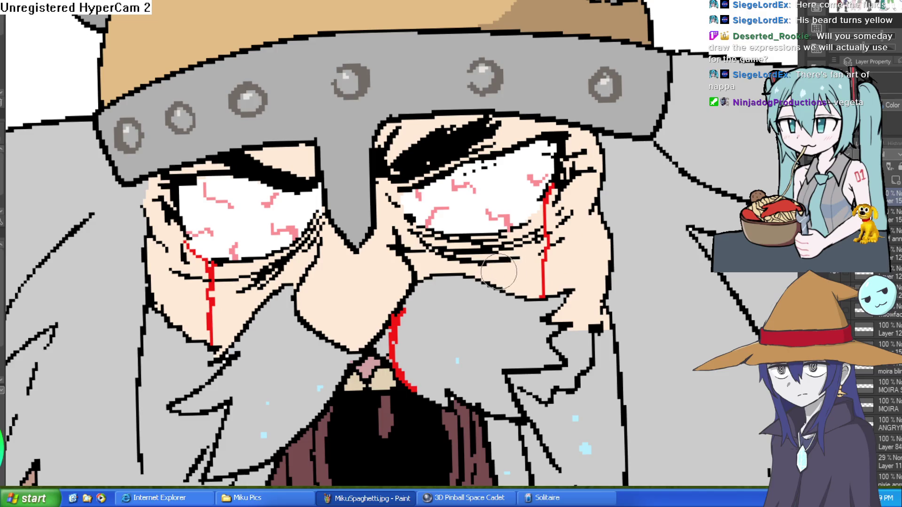
drag(577, 253, 594, 241)
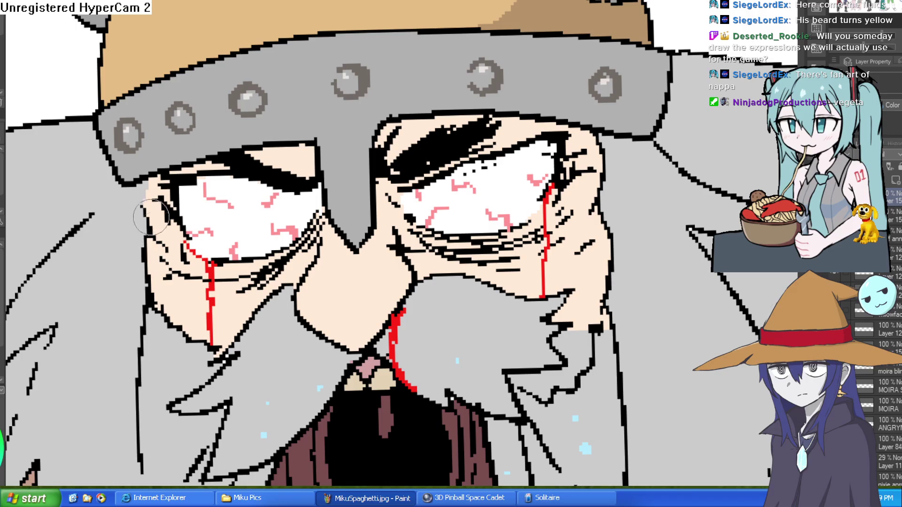
Draw a black crack down the top of the helmet with a few branching strokes
key(ctrl+0)
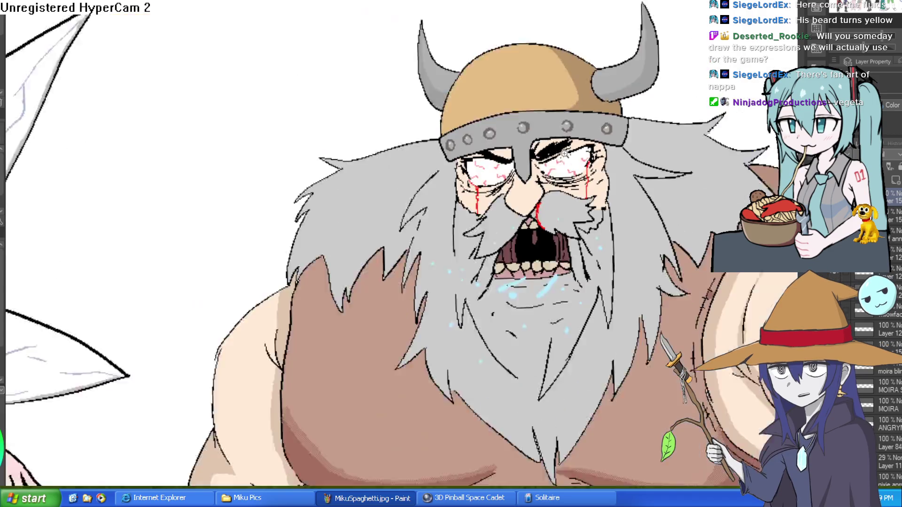
scroll(606, 150, down, 1)
click(556, 68)
mouse_move(514, 44)
mouse_down()
mouse_move(497, 89)
mouse_move(465, 100)
mouse_up()
mouse_move(496, 97)
mouse_down()
mouse_move(517, 105)
mouse_move(519, 120)
mouse_move(549, 99)
mouse_up()
scroll(677, 135, down, 3)
drag(783, 174, 672, 187)
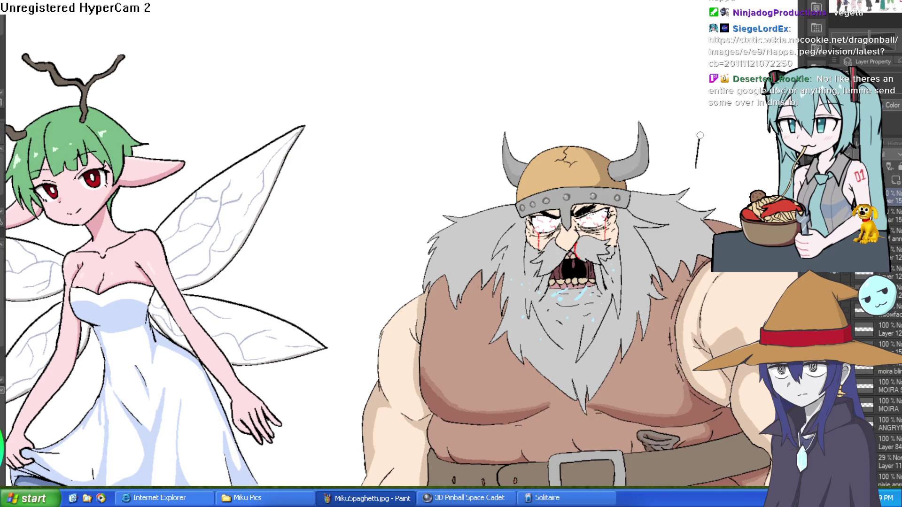
Add a short black pen stroke to thicken the Viking's left eyebrow
scroll(563, 235, up, 5)
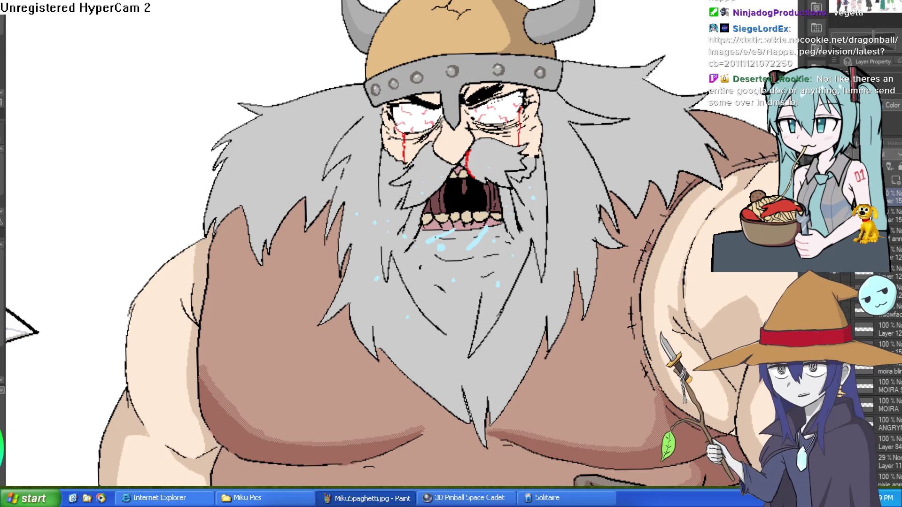
scroll(638, 149, down, 1)
scroll(640, 150, down, 4)
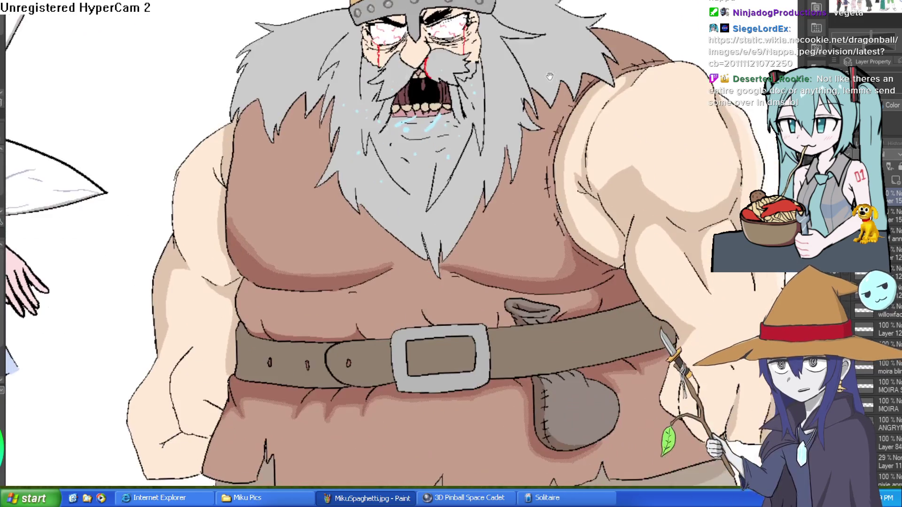
scroll(546, 87, up, 4)
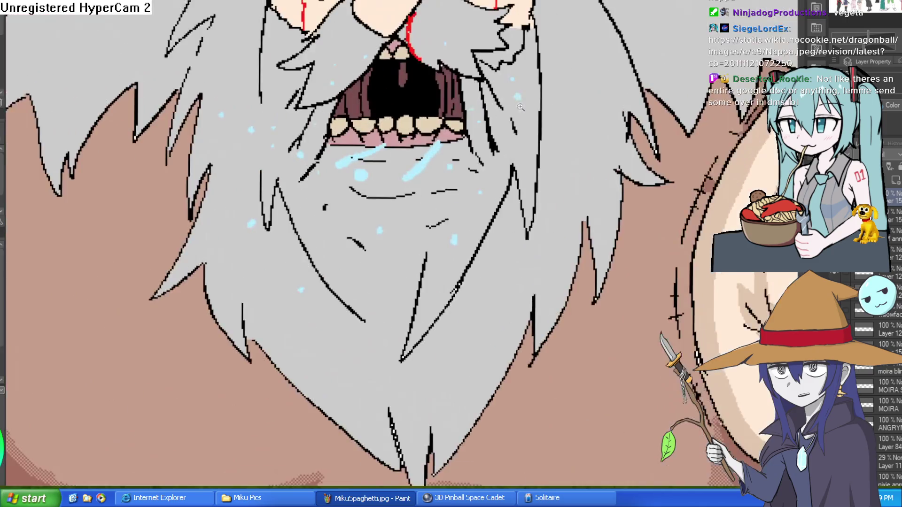
scroll(530, 136, down, 2)
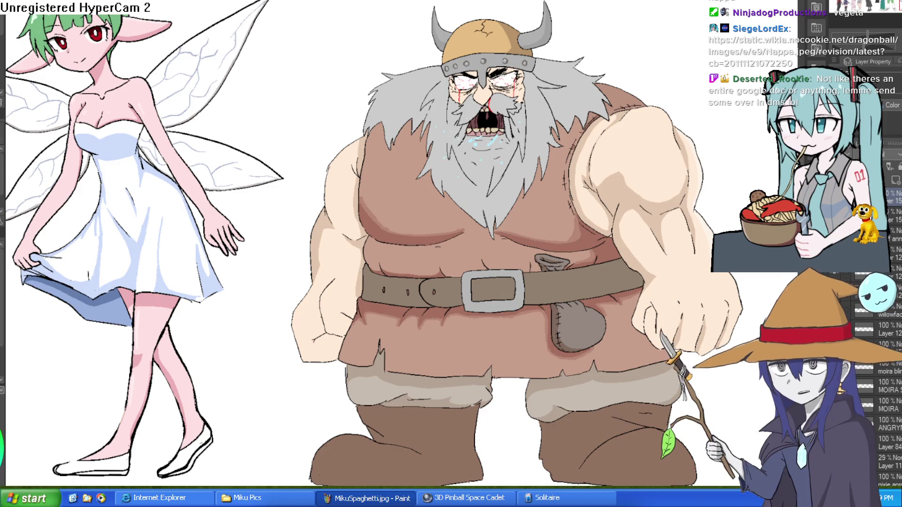
scroll(494, 49, up, 5)
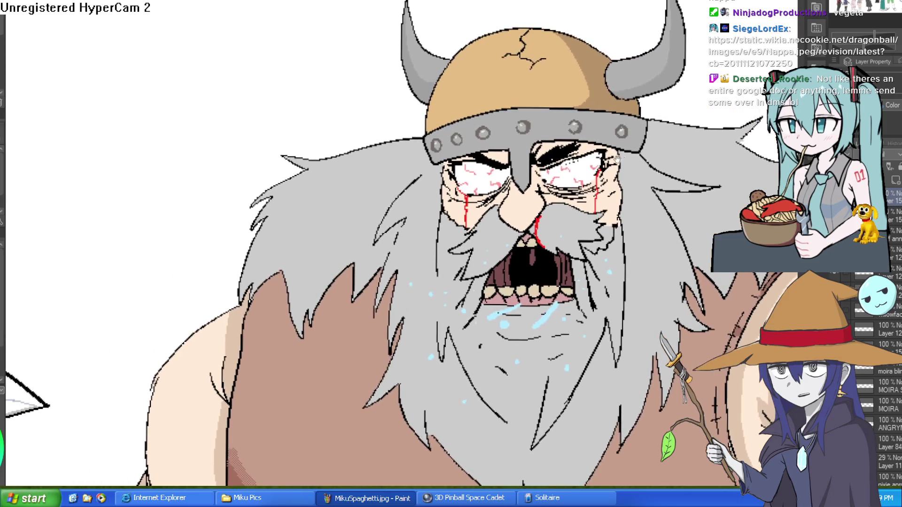
drag(597, 134, 605, 175)
scroll(605, 175, up, 2)
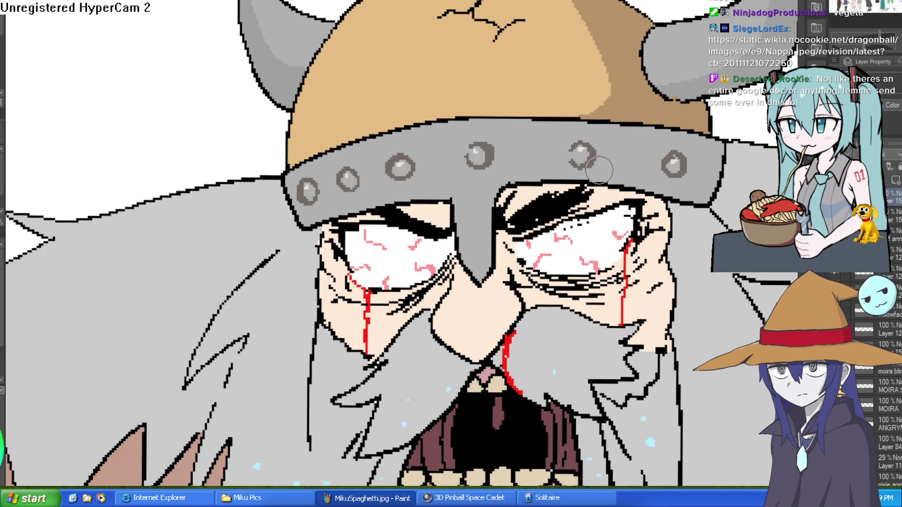
scroll(599, 170, down, 4)
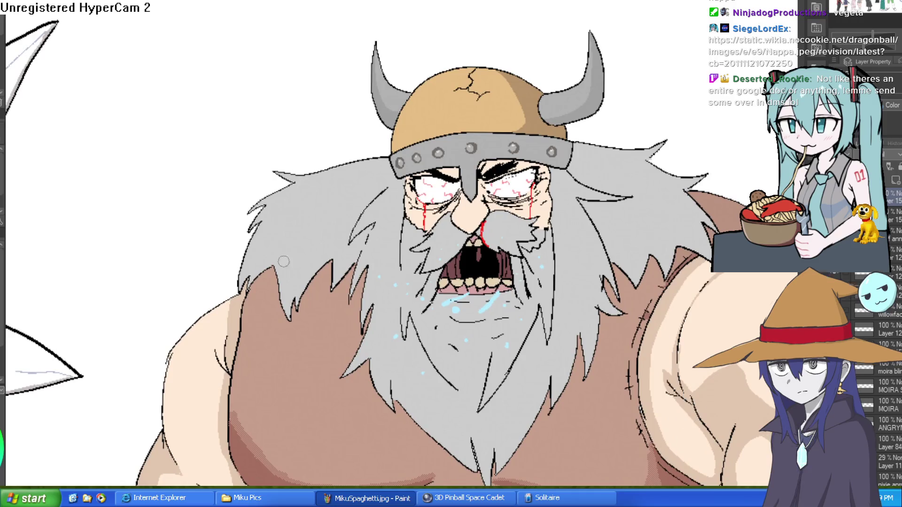
scroll(543, 137, up, 4)
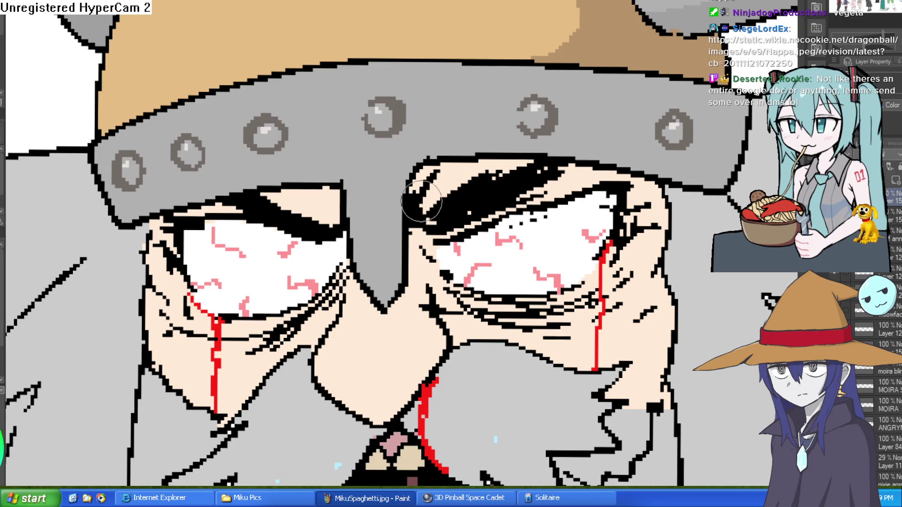
drag(298, 201, 326, 224)
scroll(449, 232, down, 2)
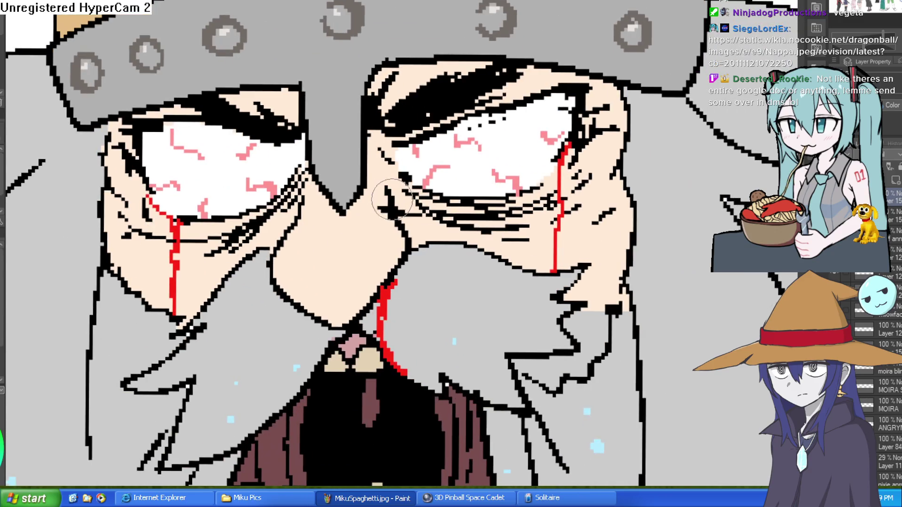
scroll(580, 221, down, 3)
scroll(583, 204, up, 3)
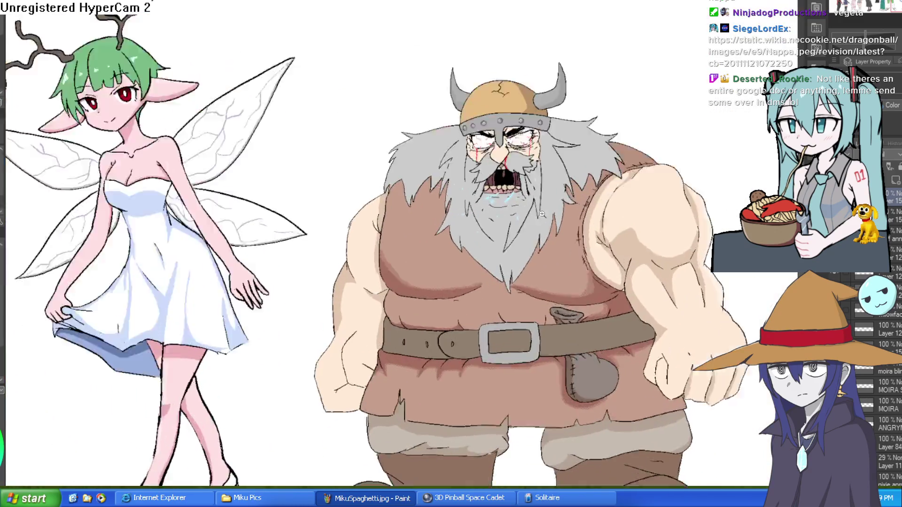
scroll(562, 220, up, 2)
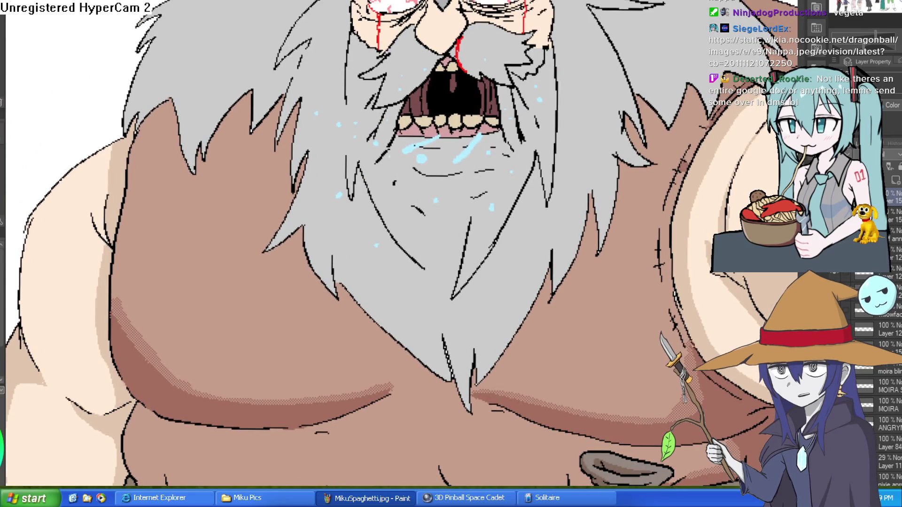
click(448, 281)
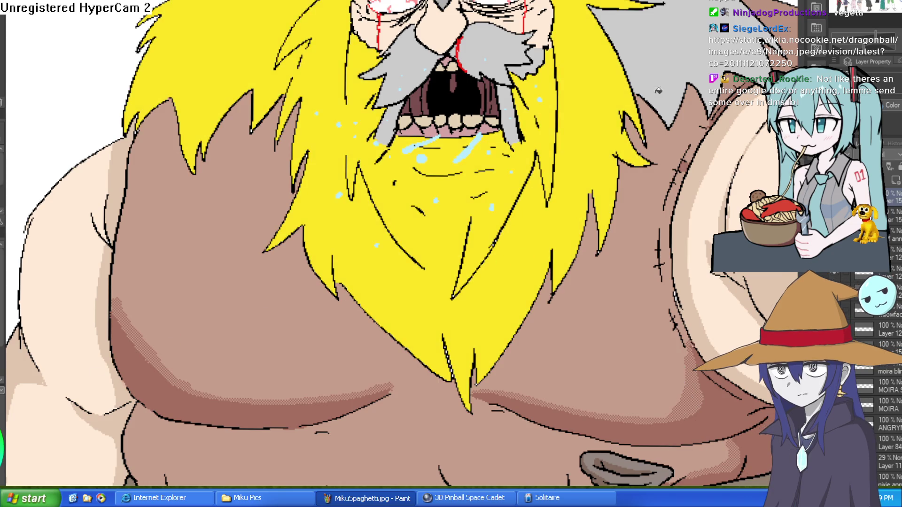
drag(658, 90, 611, 271)
click(463, 217)
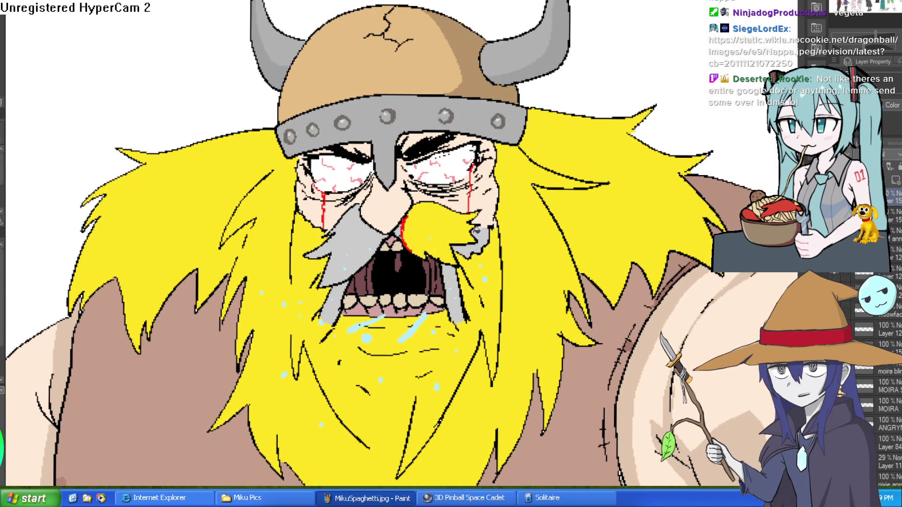
click(367, 238)
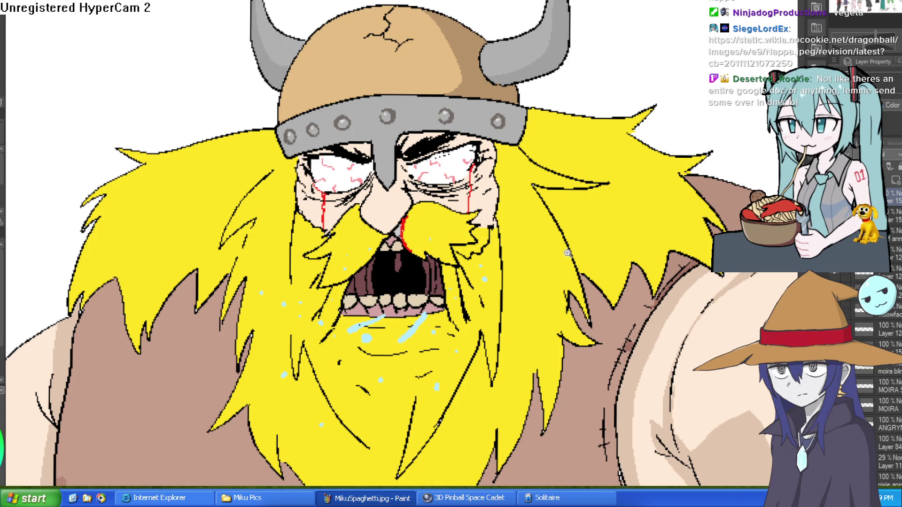
scroll(568, 253, down, 5)
scroll(587, 155, up, 5)
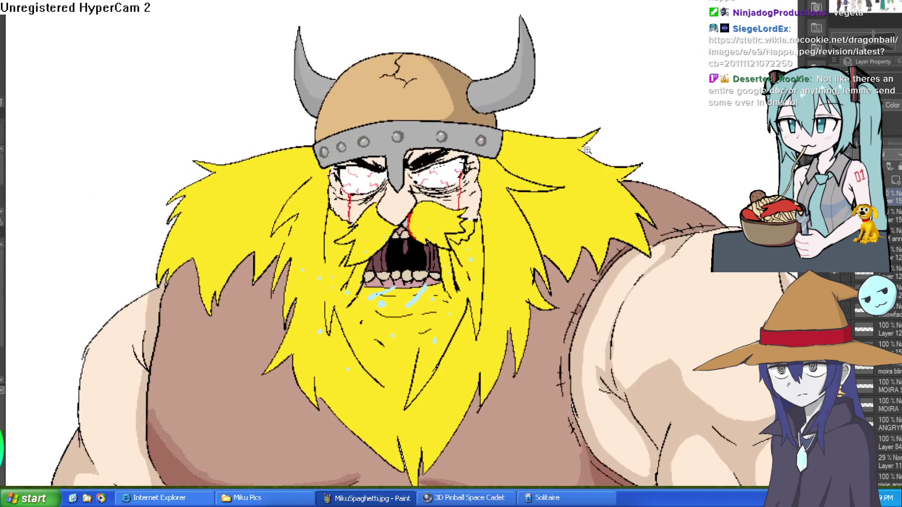
scroll(575, 120, down, 5)
scroll(559, 129, up, 8)
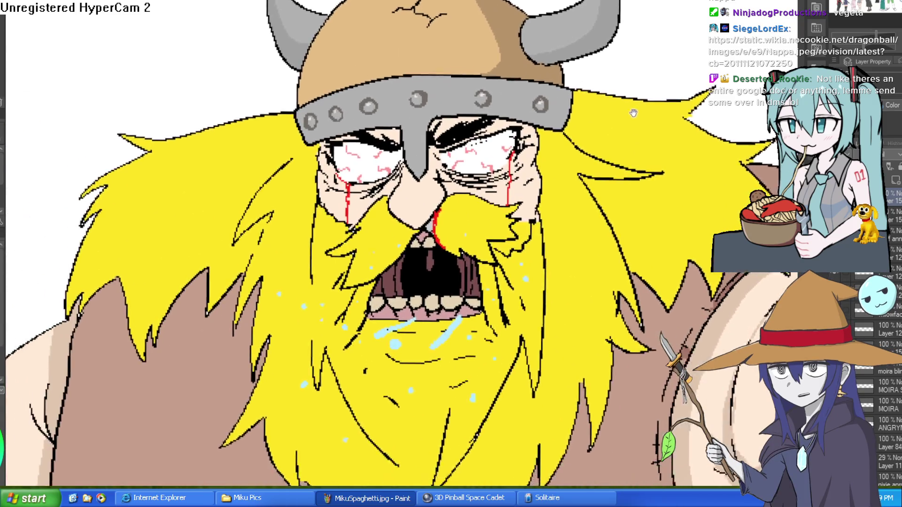
mouse_move(633, 113)
mouse_down()
mouse_move(656, 106)
mouse_move(672, 160)
mouse_move(649, 162)
mouse_up()
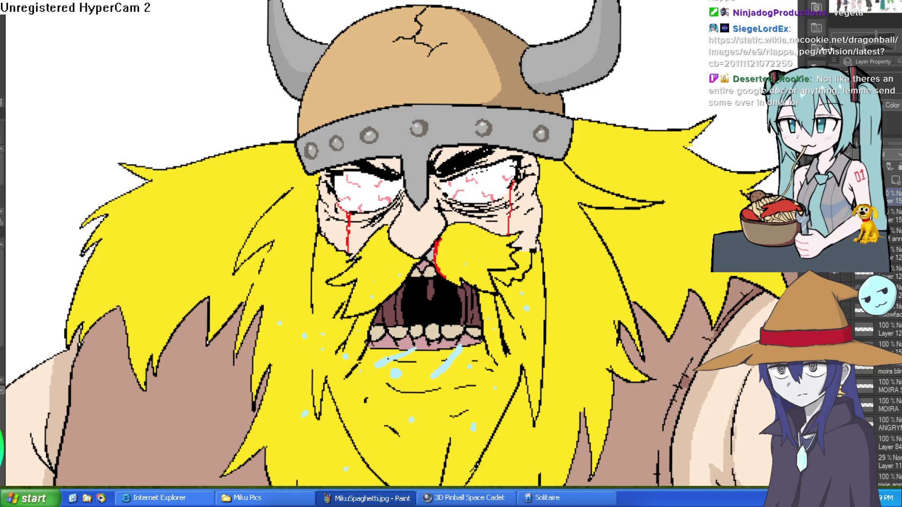
scroll(658, 63, down, 5)
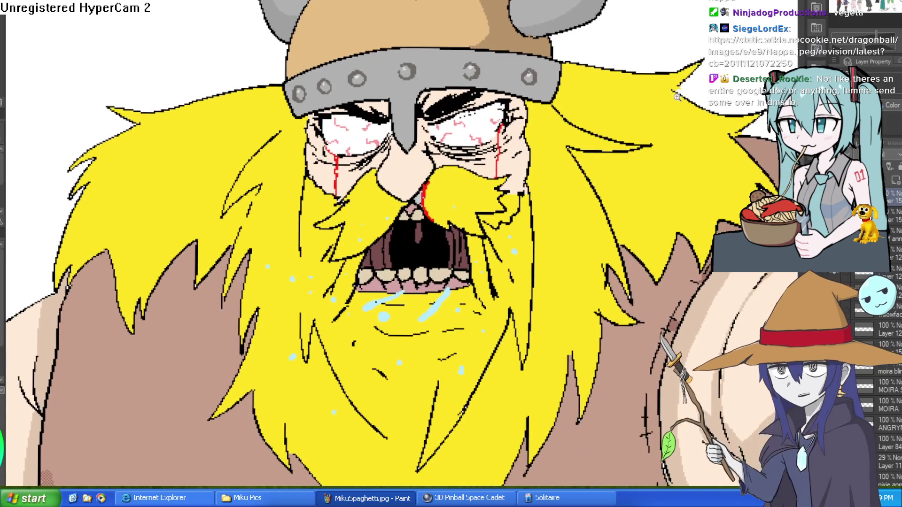
key(ctrl+z)
key(ctrl+y)
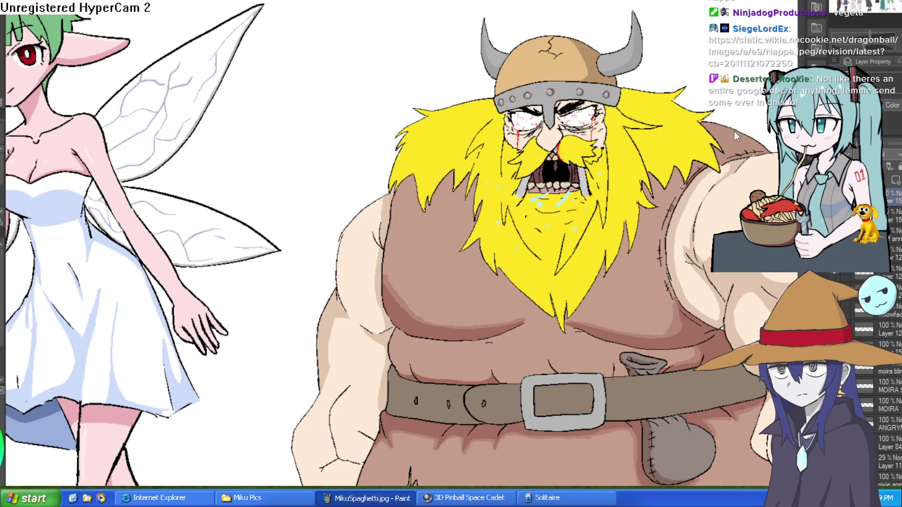
key(ctrl+z)
mouse_move(723, 122)
mouse_down()
mouse_move(715, 161)
mouse_move(735, 61)
mouse_up()
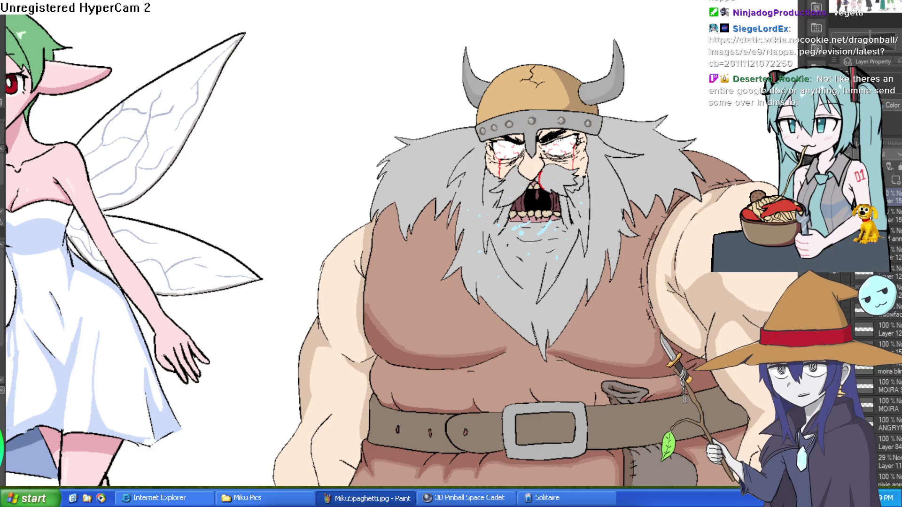
mouse_move(290, 274)
mouse_down()
mouse_move(517, 316)
mouse_move(469, 267)
mouse_move(436, 359)
mouse_up()
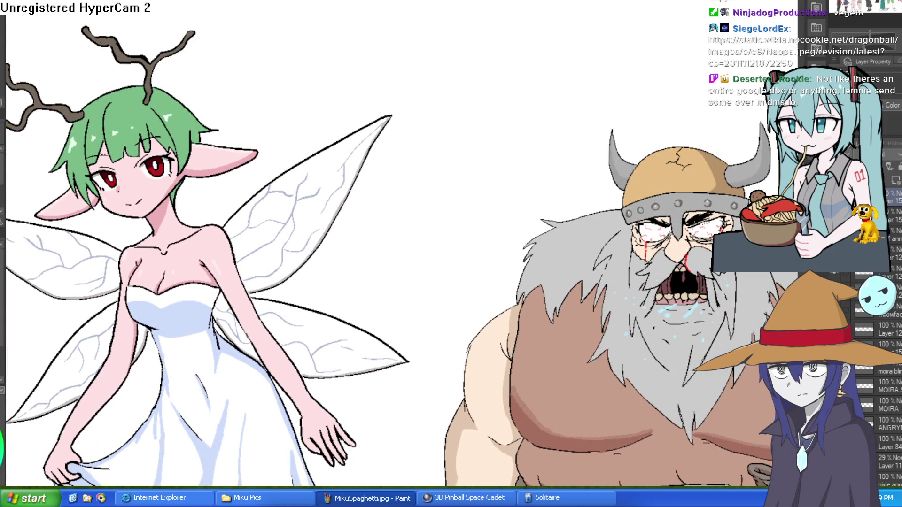
Brush skin pink over the fairy's upper eye and lashes
drag(356, 254, 496, 212)
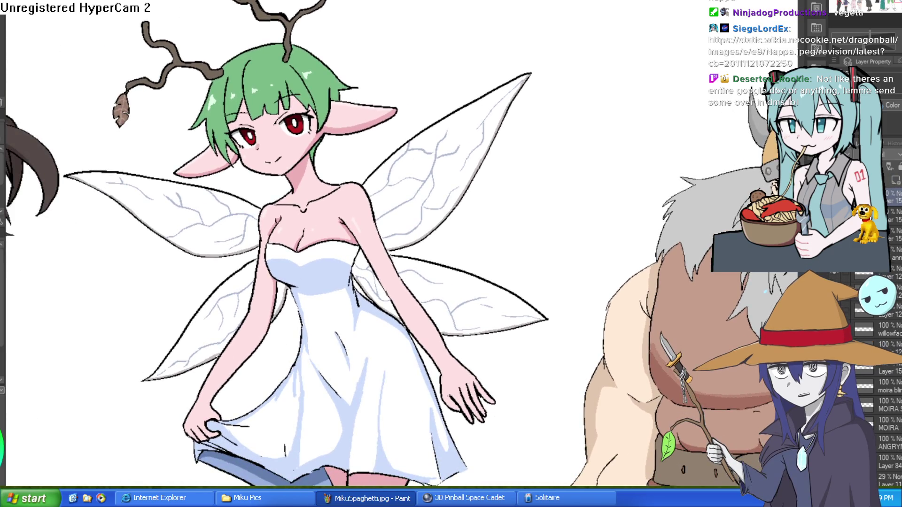
scroll(353, 113, down, 2)
scroll(353, 113, up, 6)
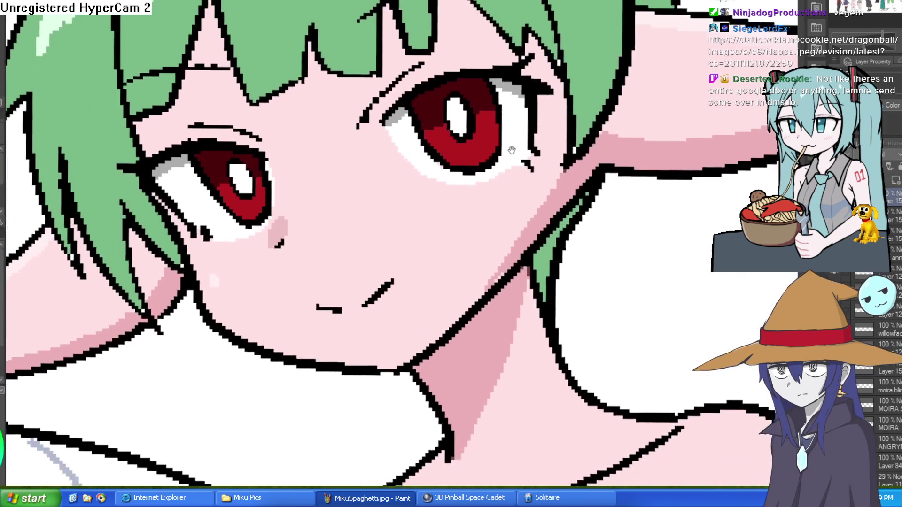
scroll(545, 120, down, 2)
scroll(493, 150, up, 2)
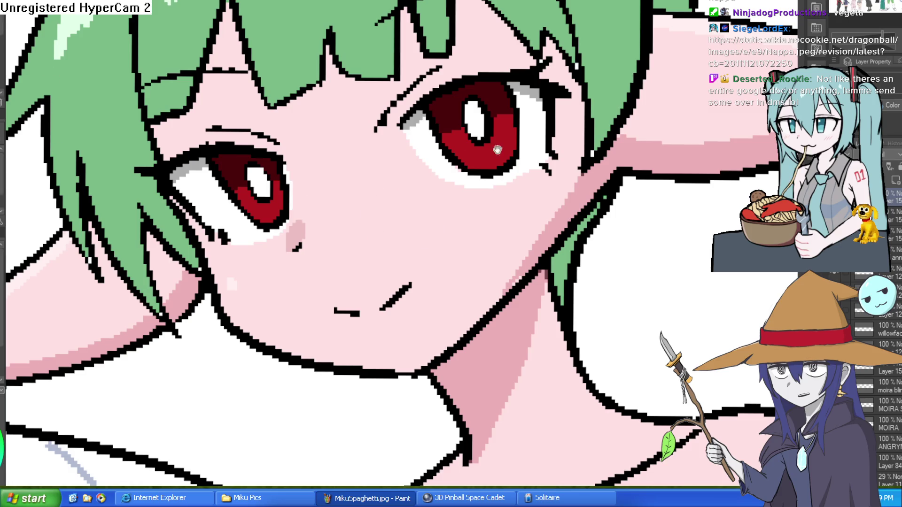
scroll(497, 149, down, 1)
scroll(517, 149, up, 1)
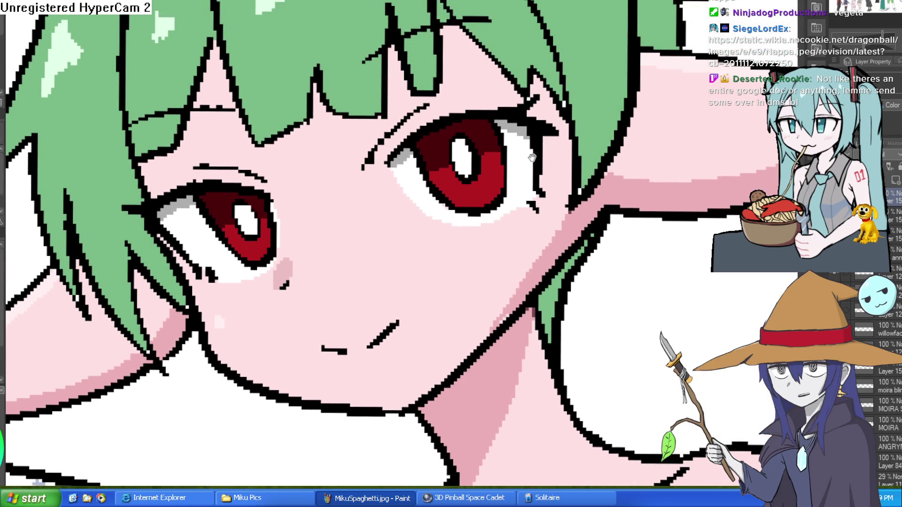
drag(532, 158, 534, 145)
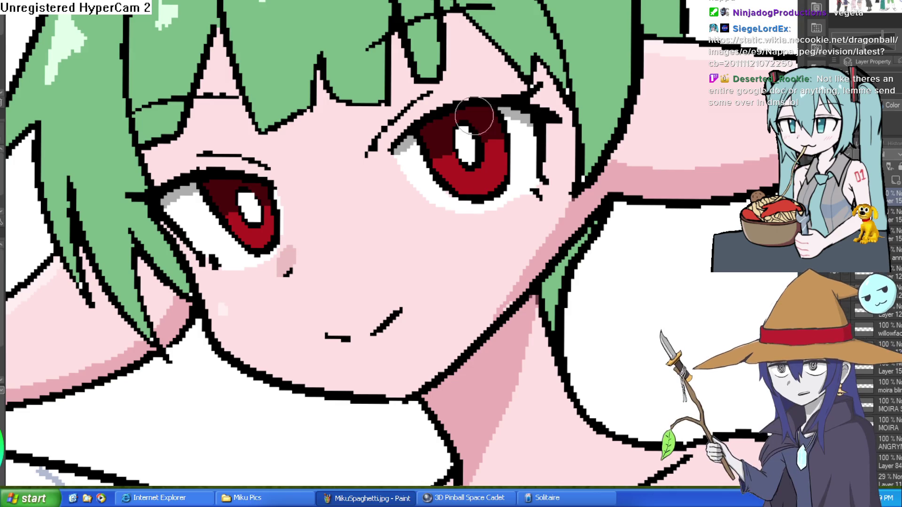
mouse_move(393, 154)
mouse_down()
mouse_move(559, 133)
mouse_move(526, 109)
mouse_move(531, 92)
mouse_move(498, 106)
mouse_move(517, 96)
mouse_move(517, 119)
mouse_move(543, 127)
mouse_move(491, 113)
mouse_move(393, 161)
mouse_move(373, 146)
mouse_move(408, 109)
mouse_move(493, 100)
mouse_up()
mouse_move(407, 169)
mouse_down()
mouse_move(427, 151)
mouse_move(458, 160)
mouse_move(543, 145)
mouse_move(534, 196)
mouse_move(510, 137)
mouse_move(465, 217)
mouse_move(418, 183)
mouse_up()
Cover the cheek highlights, upper-right eyelid and under-eye marks in pink, then restore the original red eyes
mouse_move(277, 207)
mouse_down()
mouse_move(274, 249)
mouse_move(285, 217)
mouse_move(267, 259)
mouse_move(282, 211)
mouse_move(275, 219)
mouse_up()
key(ctrl+z)
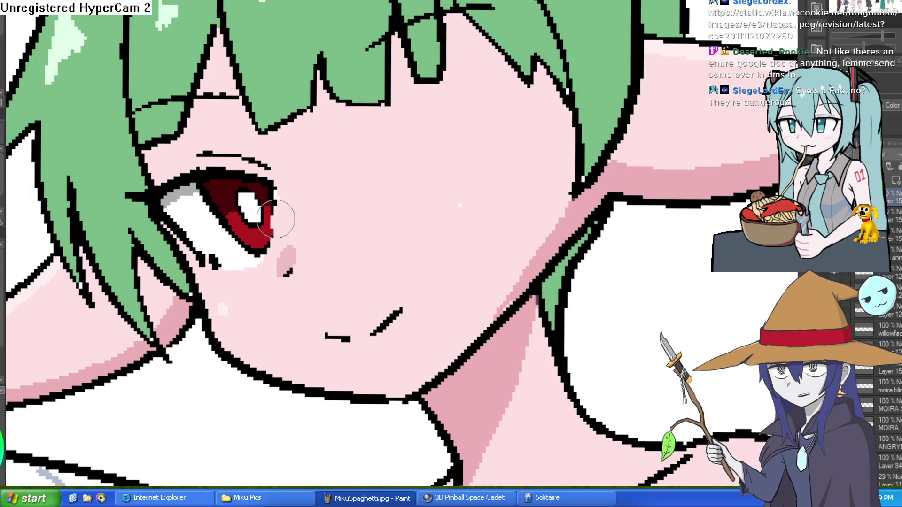
mouse_move(276, 219)
mouse_down()
mouse_move(255, 153)
mouse_move(265, 198)
mouse_move(391, 97)
mouse_up()
mouse_move(384, 145)
mouse_down()
mouse_move(358, 161)
mouse_move(316, 157)
mouse_move(290, 119)
mouse_move(282, 75)
mouse_move(302, 76)
mouse_move(334, 52)
mouse_move(358, 49)
mouse_move(388, 77)
mouse_move(332, 145)
mouse_move(302, 111)
mouse_move(328, 134)
mouse_move(348, 131)
mouse_move(346, 70)
mouse_up()
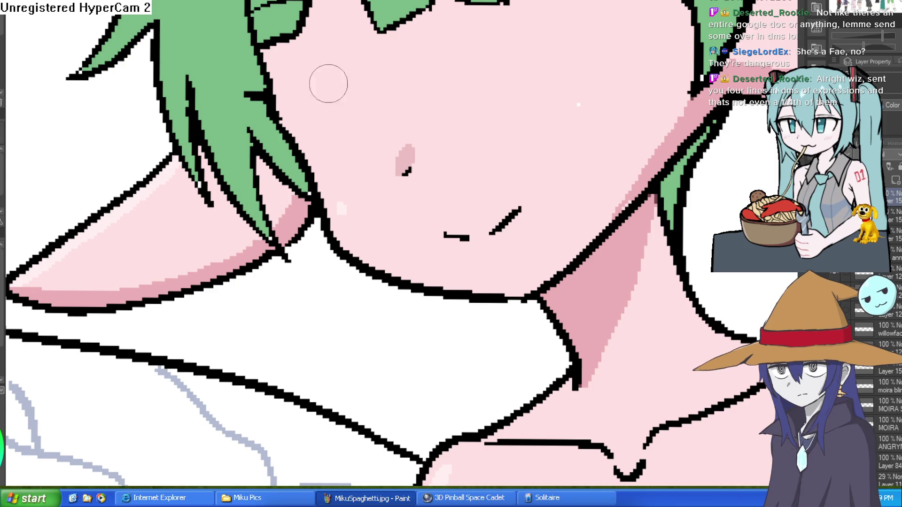
scroll(602, 124, down, 5)
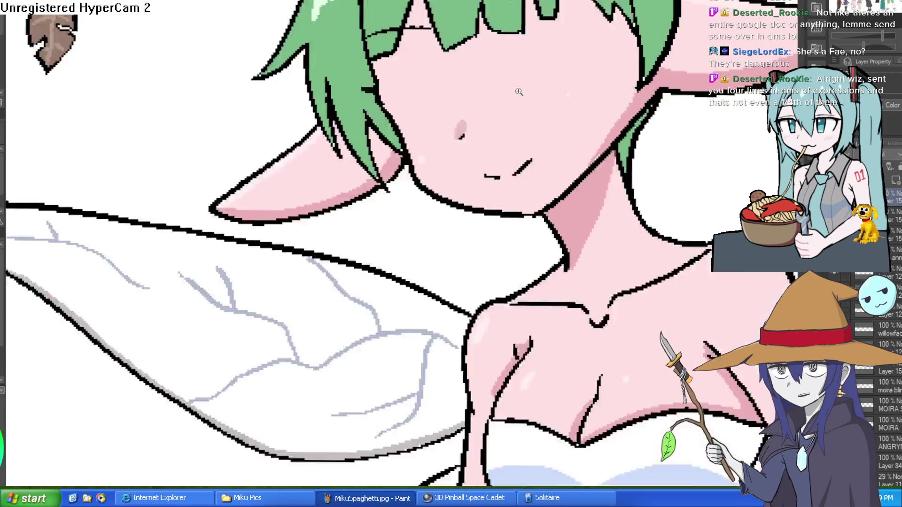
key(ctrl+z)
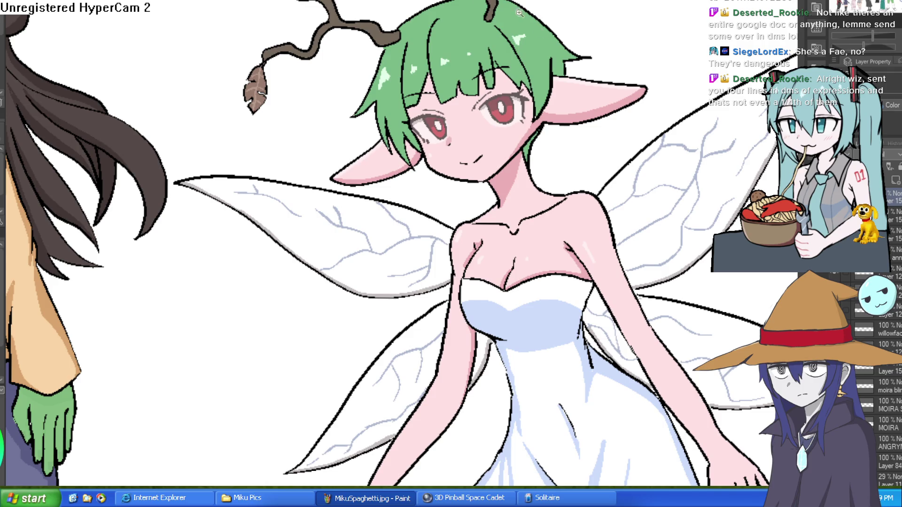
Draw dark lines across the fairy's right eye, around its highlight and along the lower iris
scroll(499, 101, up, 5)
mouse_move(447, 120)
mouse_down()
mouse_move(516, 95)
mouse_move(590, 99)
mouse_move(572, 106)
mouse_move(572, 125)
mouse_up()
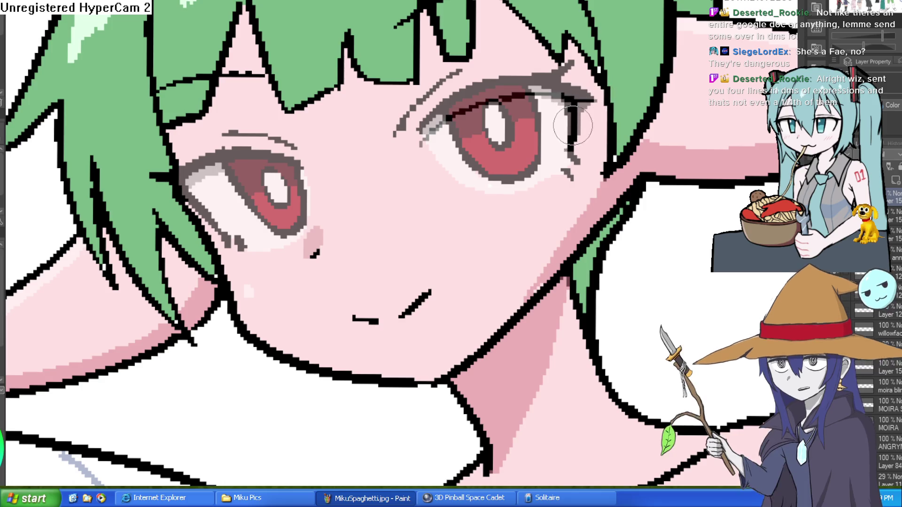
scroll(470, 131, up, 2)
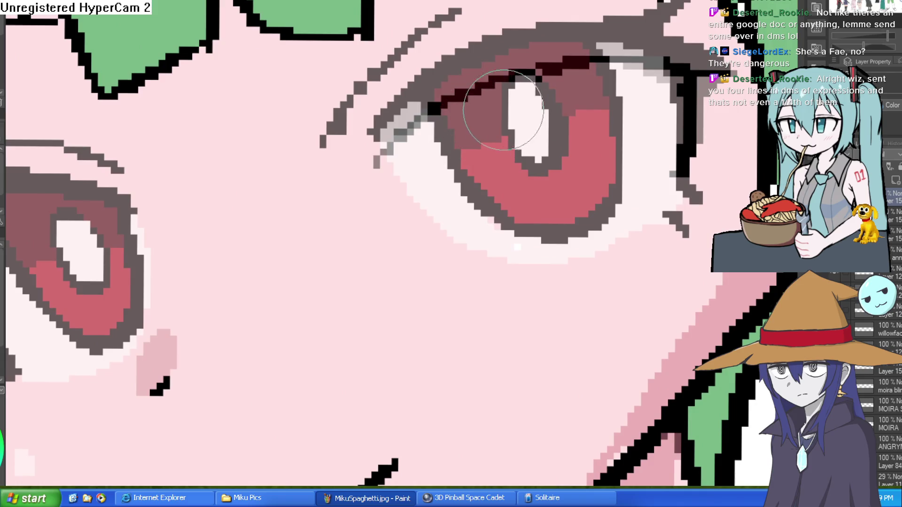
mouse_move(494, 106)
mouse_down()
mouse_move(493, 131)
mouse_move(533, 164)
mouse_move(519, 90)
mouse_move(511, 170)
mouse_up()
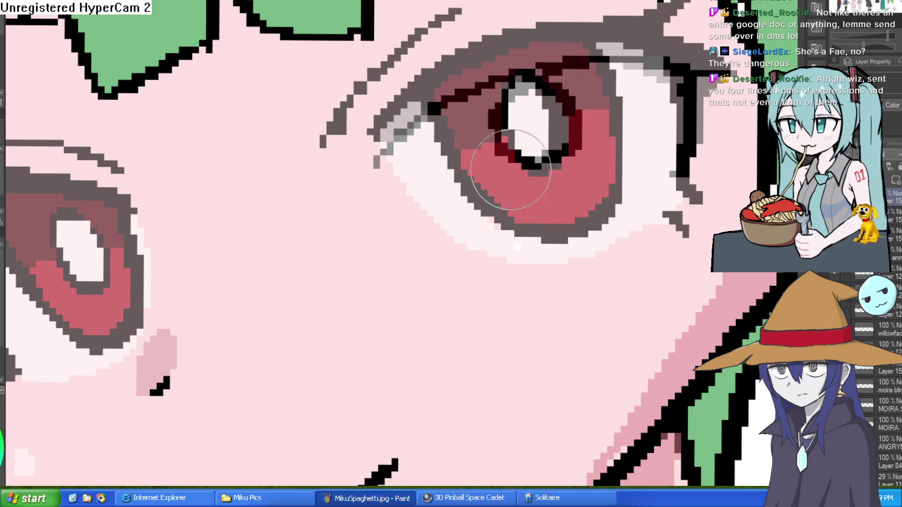
drag(519, 261, 517, 241)
Darken the top and lower iris edges of the other eye, then view the whole face
drag(451, 203, 653, 159)
mouse_move(493, 239)
mouse_down()
mouse_move(404, 187)
mouse_move(462, 150)
mouse_move(312, 282)
mouse_move(352, 286)
mouse_up()
mouse_move(479, 261)
mouse_down()
mouse_move(543, 231)
mouse_move(476, 264)
mouse_move(413, 191)
mouse_move(423, 225)
mouse_move(479, 177)
mouse_move(478, 137)
mouse_move(436, 134)
mouse_move(359, 163)
mouse_up()
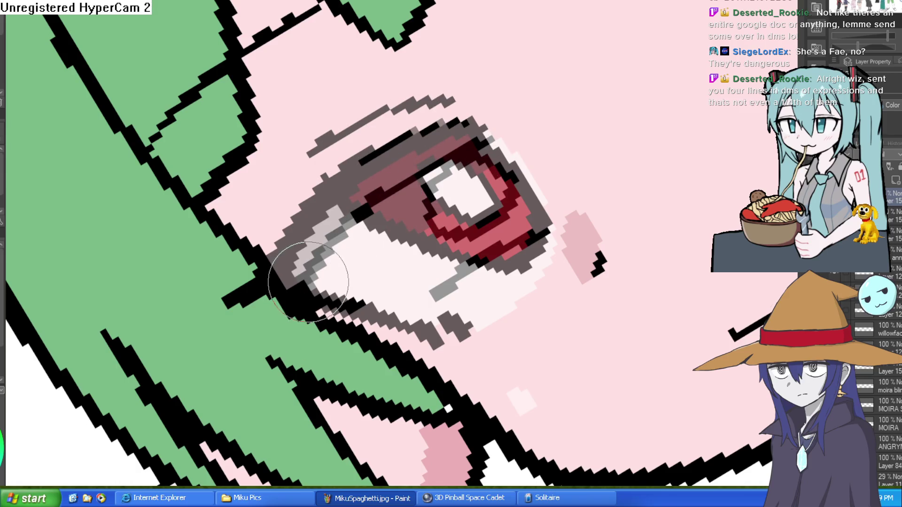
scroll(578, 257, down, 5)
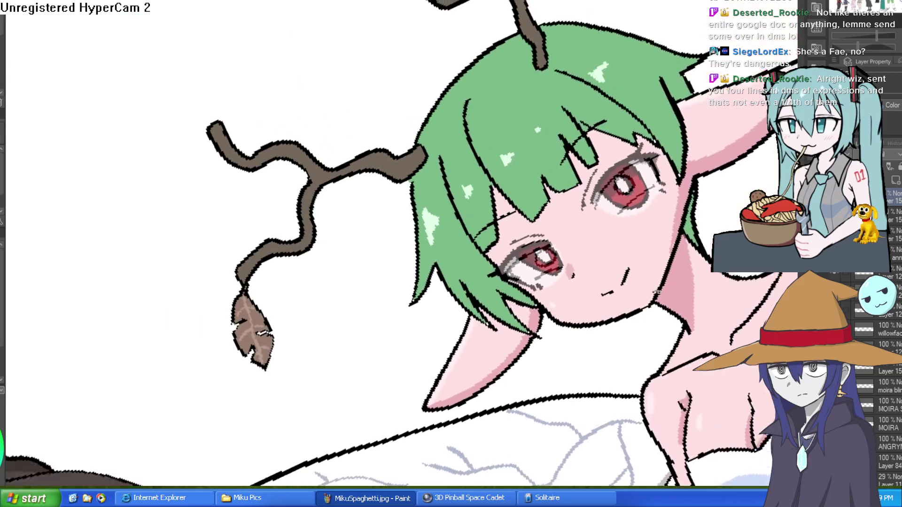
scroll(657, 292, down, 2)
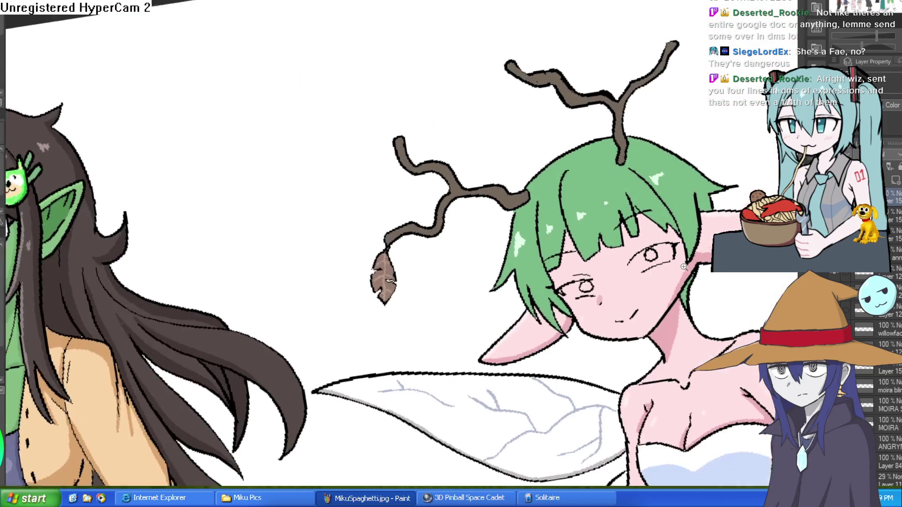
drag(625, 259, 674, 374)
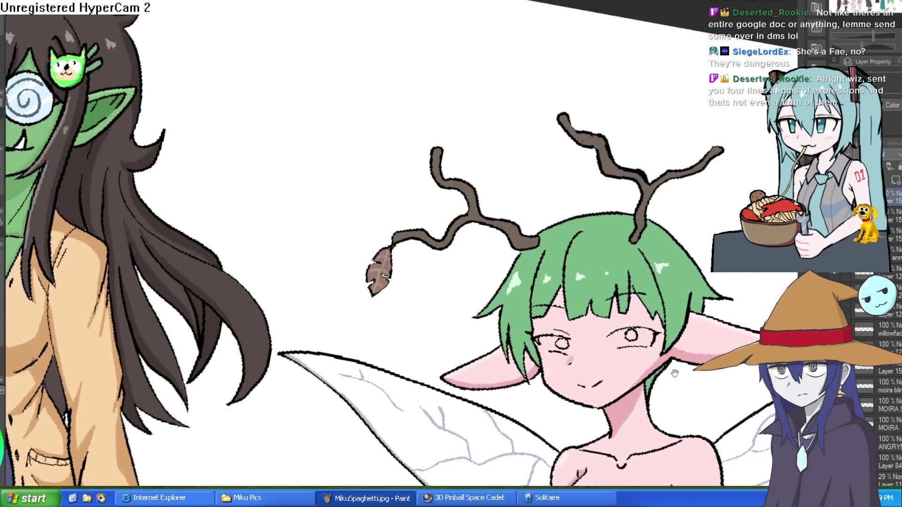
Sample the skin pink, paint over the line under the left eye, and show the eye shading
scroll(675, 374, up, 5)
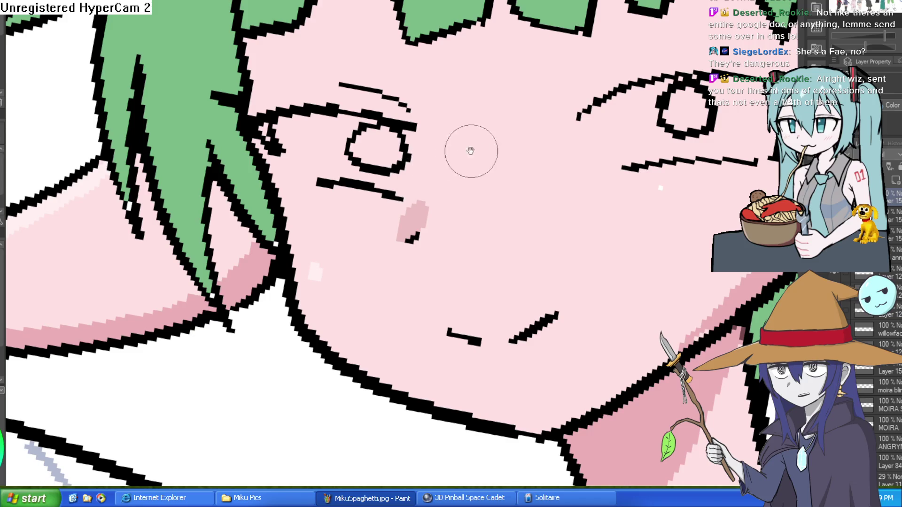
scroll(470, 151, down, 1)
scroll(554, 195, up, 1)
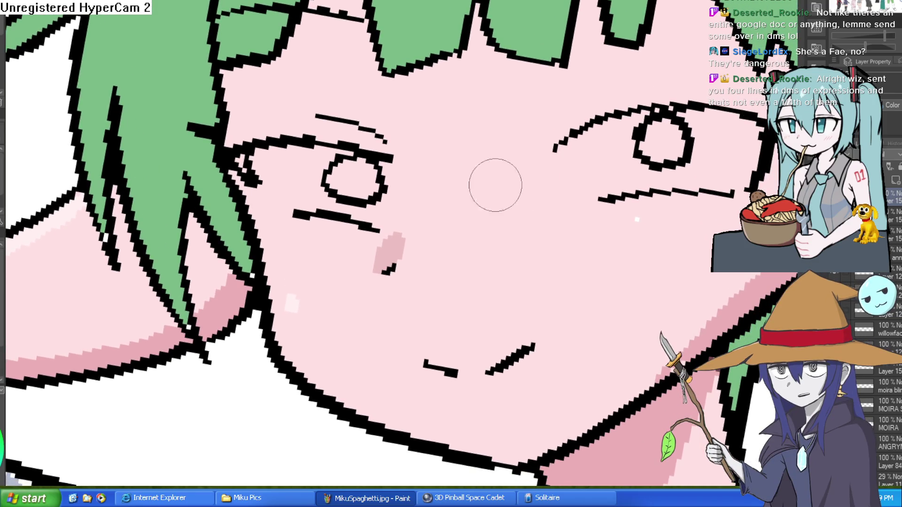
alt+click(410, 200)
mouse_move(392, 212)
mouse_down()
mouse_move(382, 226)
mouse_move(294, 215)
mouse_up()
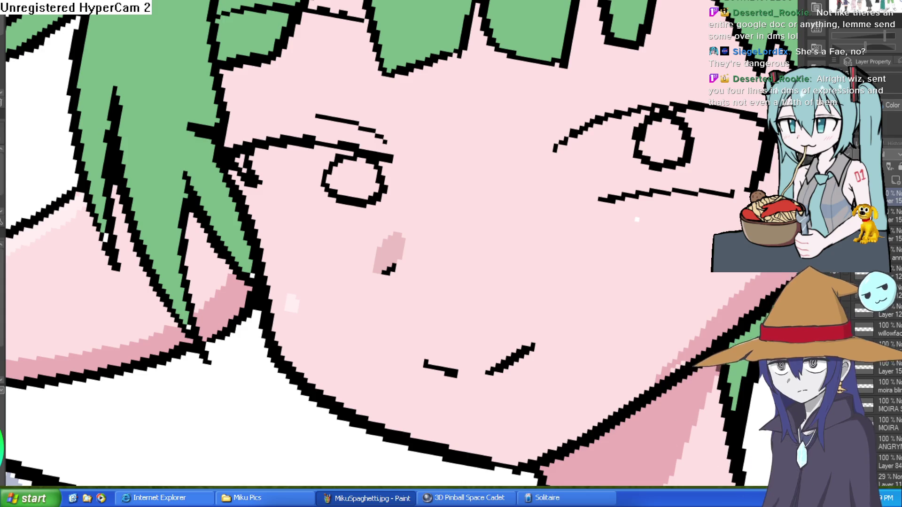
click(845, 194)
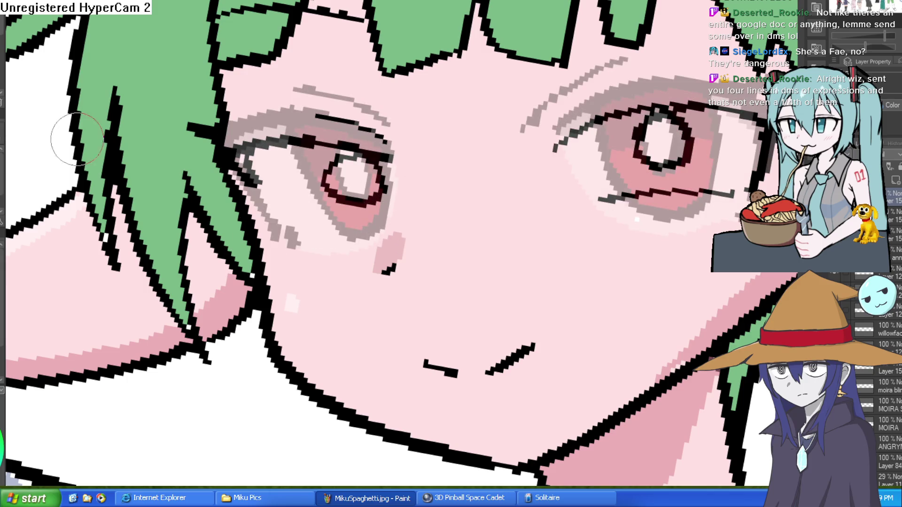
Redraw the lower lid line of the fairy's left eye with the pen
drag(385, 216, 261, 207)
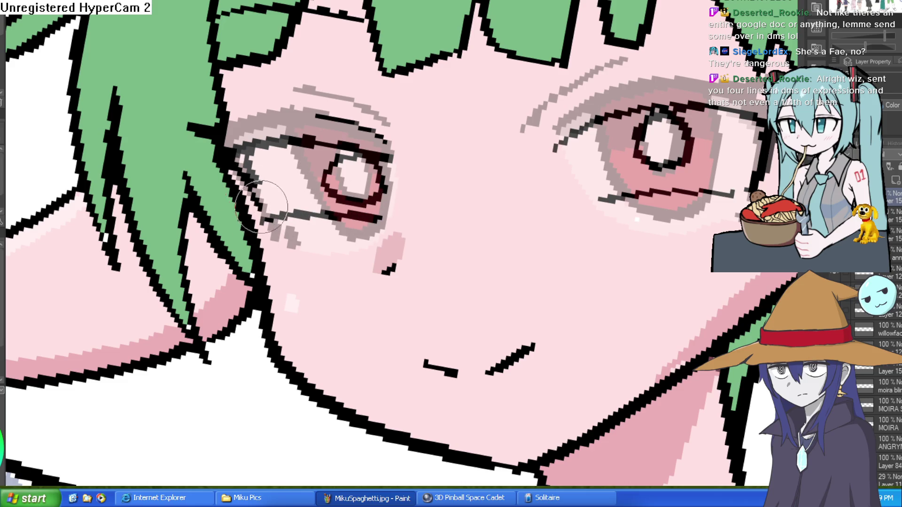
scroll(528, 174, down, 3)
mouse_move(569, 160)
mouse_down()
mouse_move(545, 132)
mouse_move(587, 198)
mouse_up()
Rotate the canvas and draw a new toothy grin stroke extending up the cheek
mouse_move(465, 263)
mouse_down()
mouse_move(474, 253)
mouse_move(437, 278)
mouse_up()
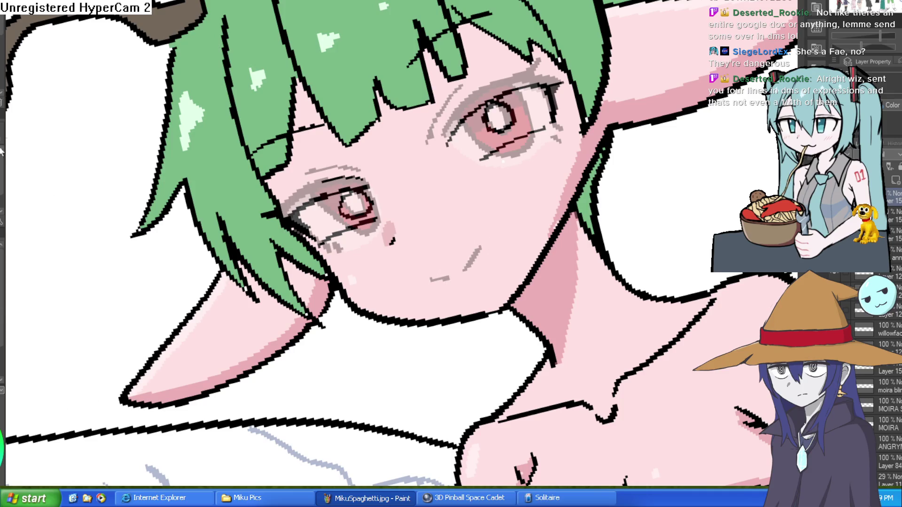
mouse_move(557, 110)
mouse_down()
mouse_move(563, 118)
mouse_move(555, 108)
mouse_up()
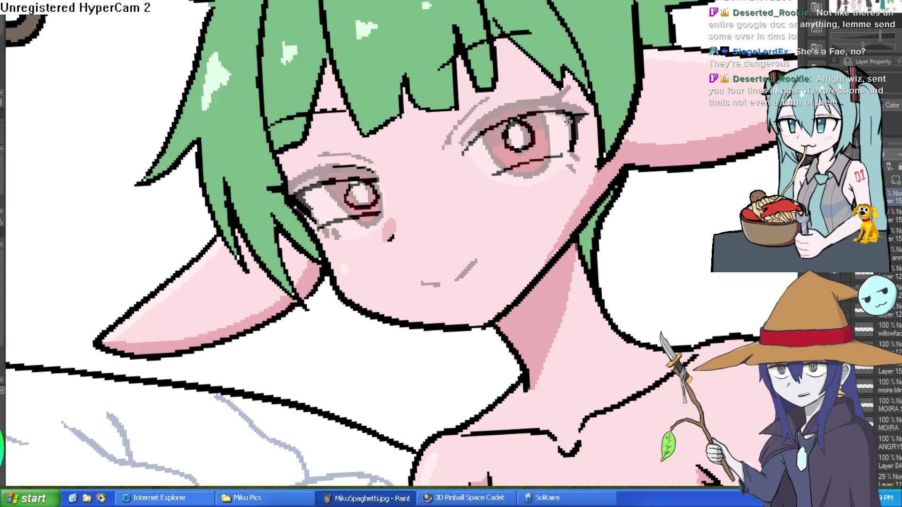
scroll(568, 121, down, 3)
scroll(446, 221, up, 5)
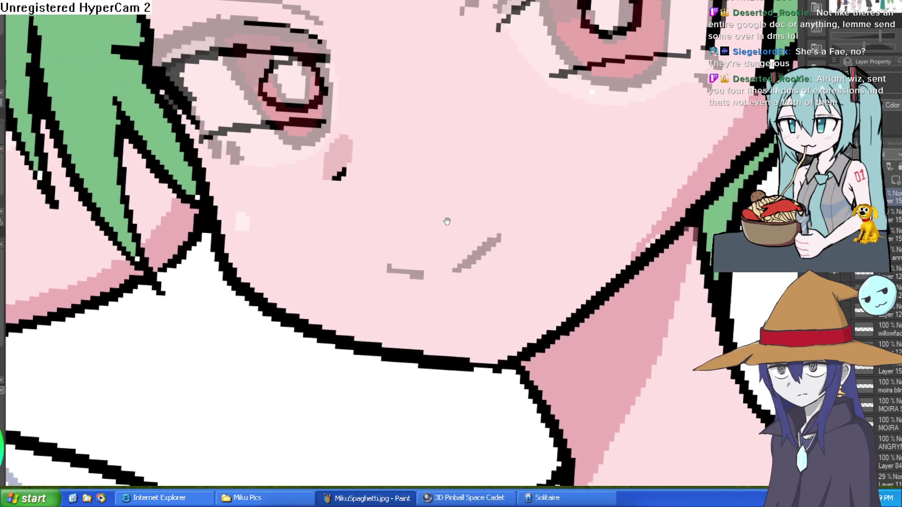
drag(446, 221, 431, 206)
mouse_move(353, 234)
mouse_down()
mouse_move(441, 209)
mouse_move(507, 150)
mouse_move(471, 245)
mouse_move(382, 240)
mouse_up()
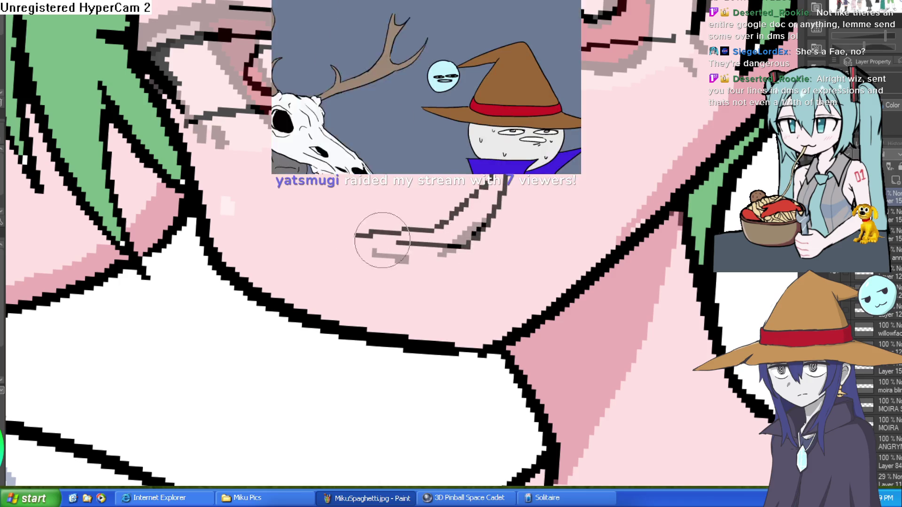
key(asciicircum)
drag(450, 251, 545, 186)
key(minus)
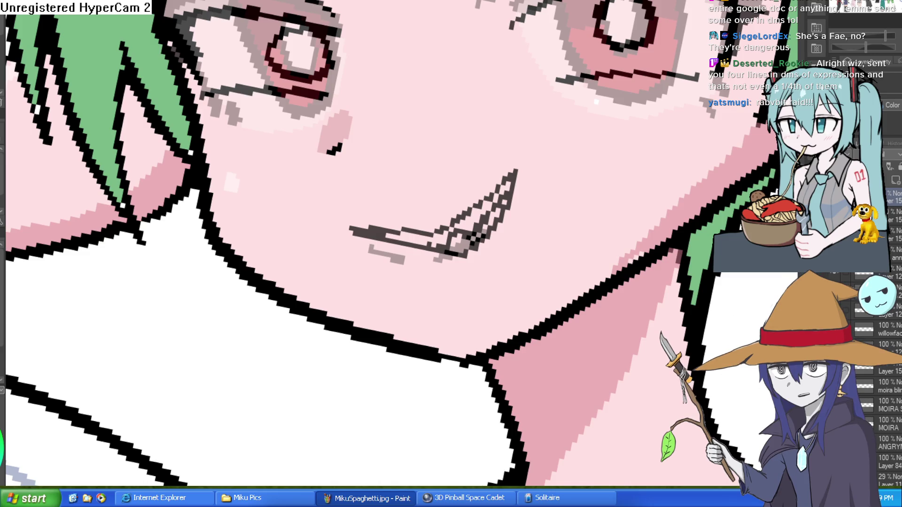
Hide the expression layer so the fairy's original red eyes and small smile return
scroll(492, 194, down, 8)
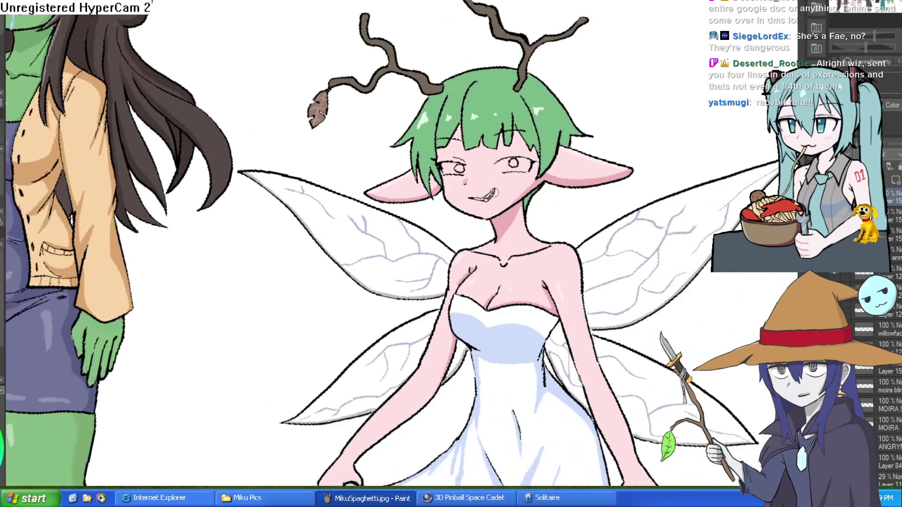
scroll(498, 193, up, 2)
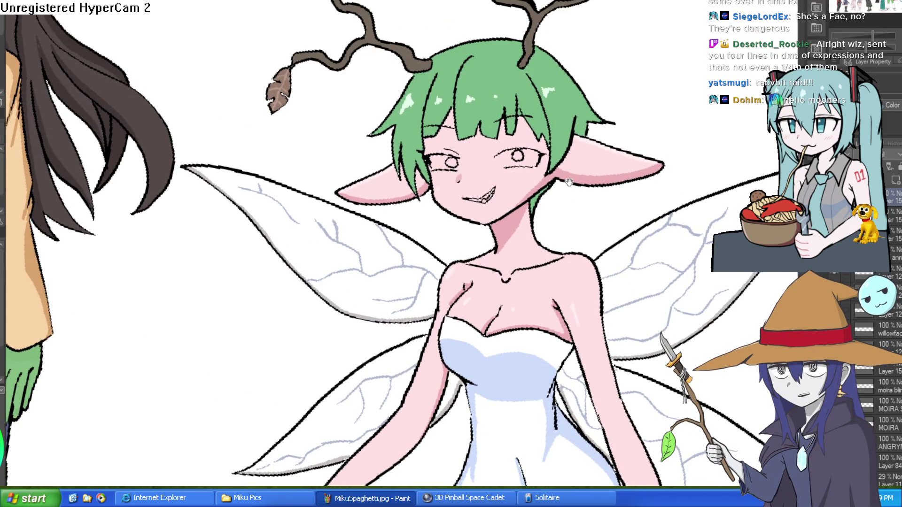
click(895, 204)
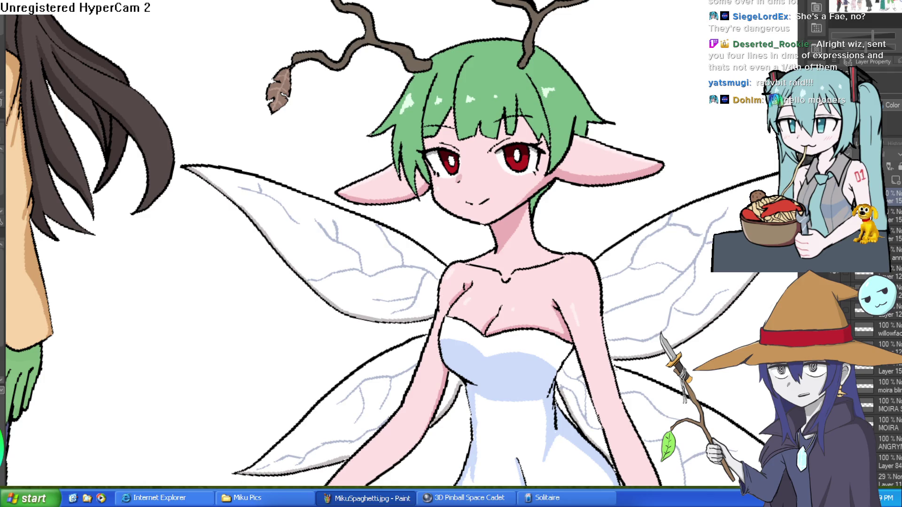
mouse_move(703, 164)
mouse_down()
mouse_move(408, 122)
mouse_move(266, 138)
mouse_up()
scroll(266, 138, down, 2)
scroll(539, 27, up, 3)
mouse_move(357, 165)
mouse_down()
mouse_move(563, 96)
mouse_move(423, 197)
mouse_move(662, 205)
mouse_up()
scroll(563, 95, down, 3)
scroll(563, 96, up, 4)
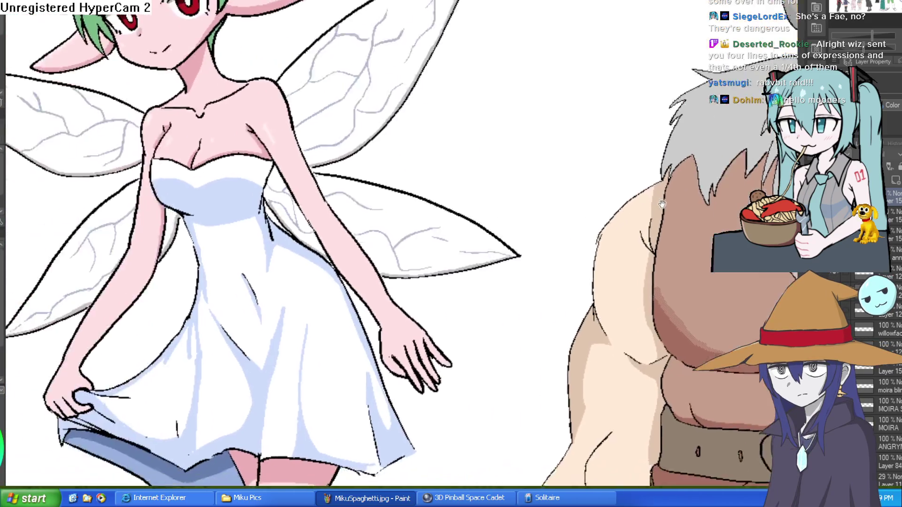
drag(463, 238, 704, 141)
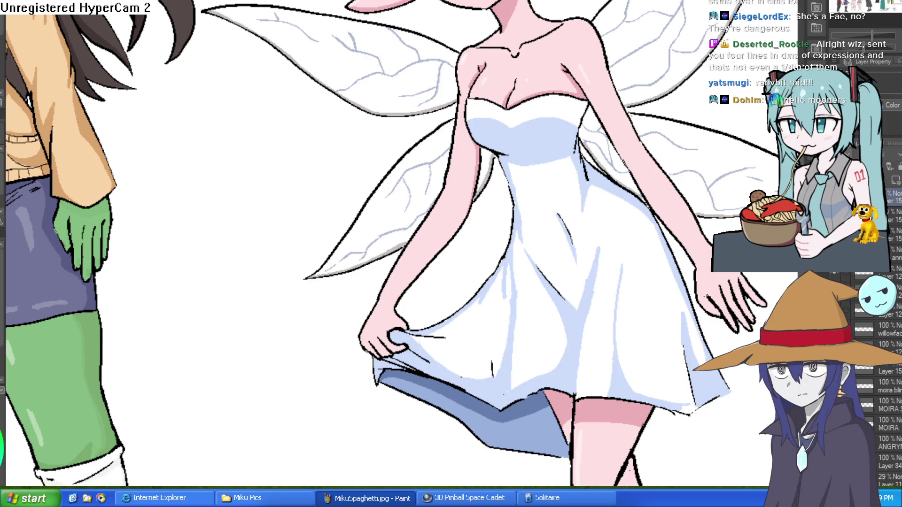
drag(314, 179, 668, 117)
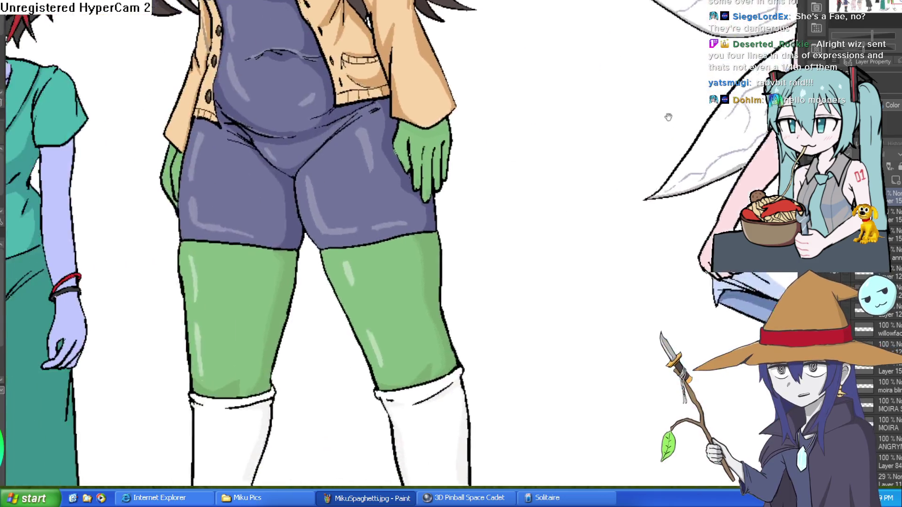
scroll(608, 141, down, 5)
scroll(415, 212, up, 2)
scroll(415, 213, up, 3)
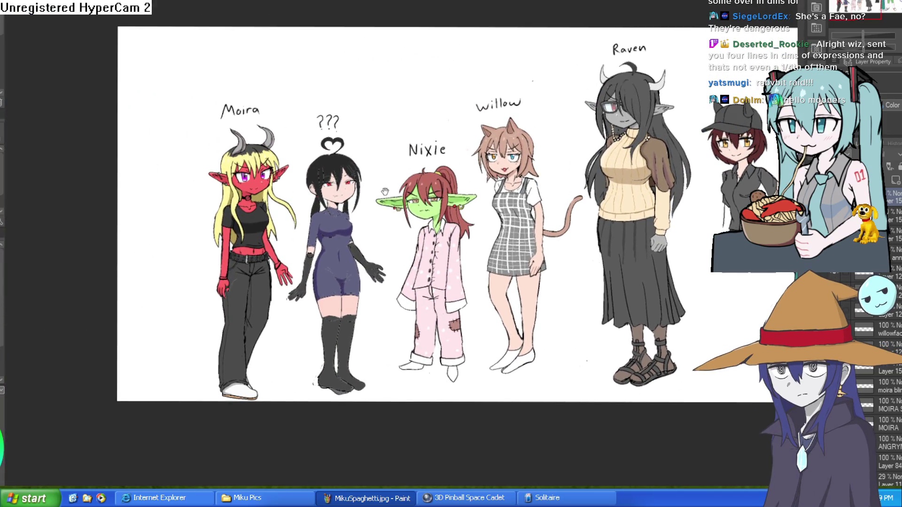
scroll(385, 192, up, 1)
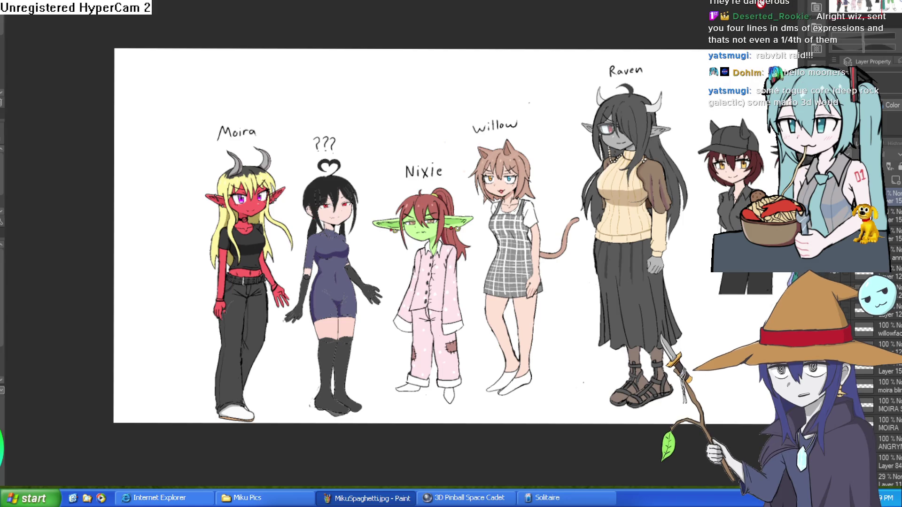
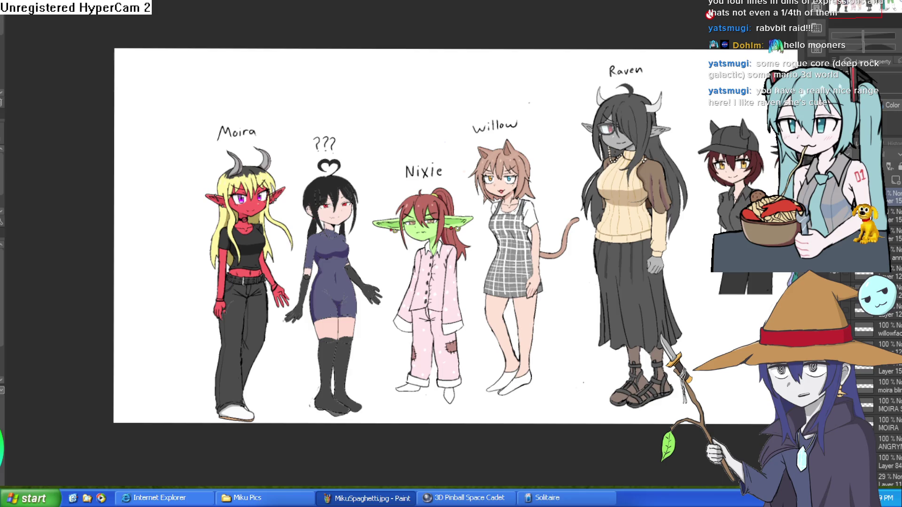
Zoom in on Raven, scroll to her layers and show the white glare over her glasses
scroll(605, 139, up, 5)
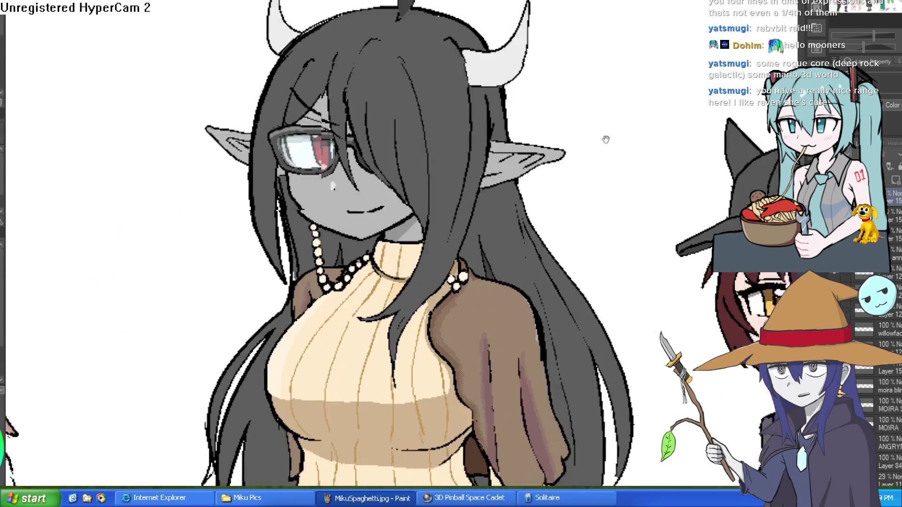
drag(606, 139, 598, 114)
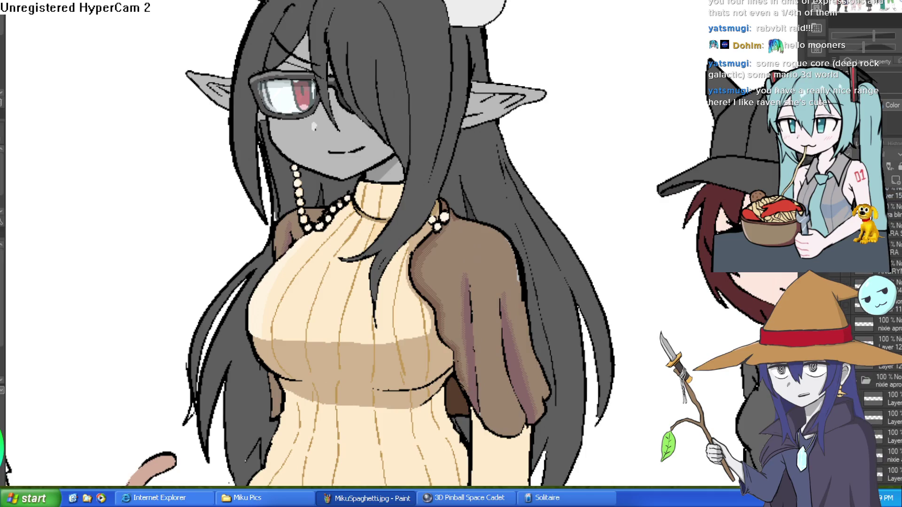
scroll(883, 376, down, 3)
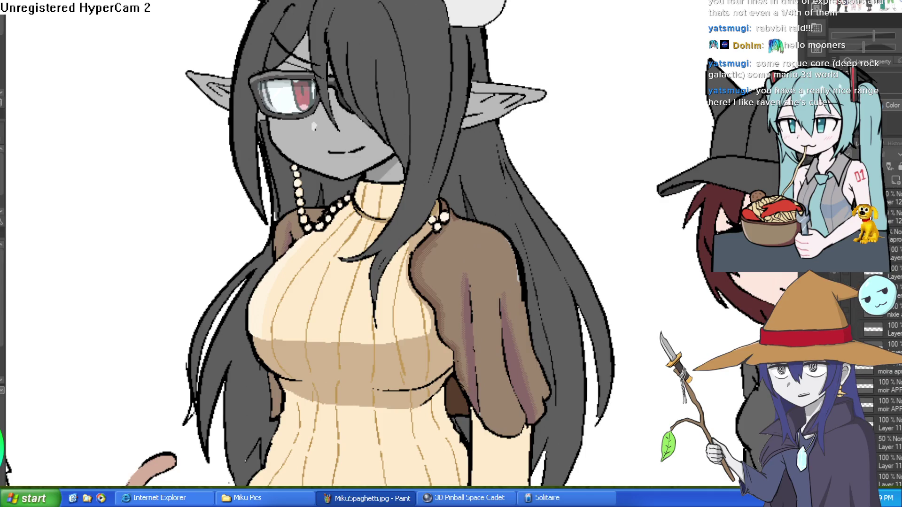
scroll(883, 376, down, 5)
scroll(883, 376, down, 10)
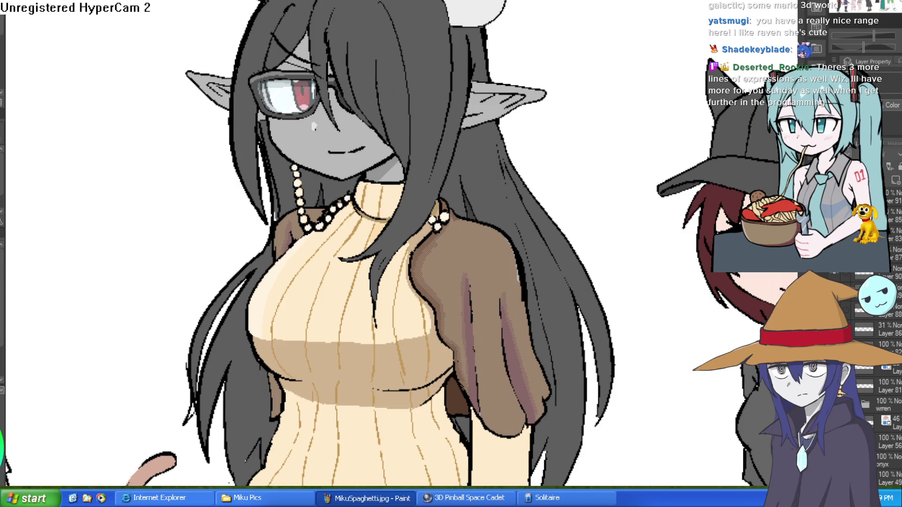
scroll(883, 376, down, 5)
scroll(878, 375, down, 10)
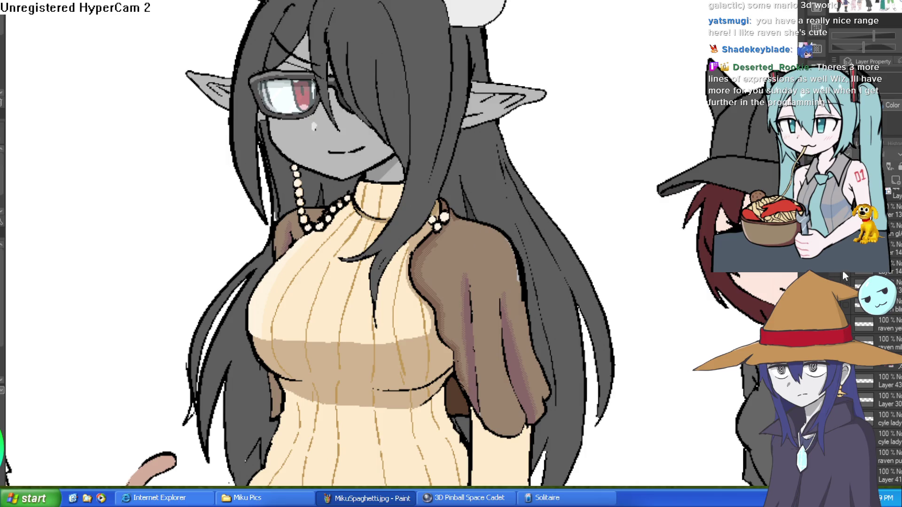
click(853, 286)
Remove Raven's glasses glare, glasses and pearl necklace, comparing her with and without them
key(ctrl+z)
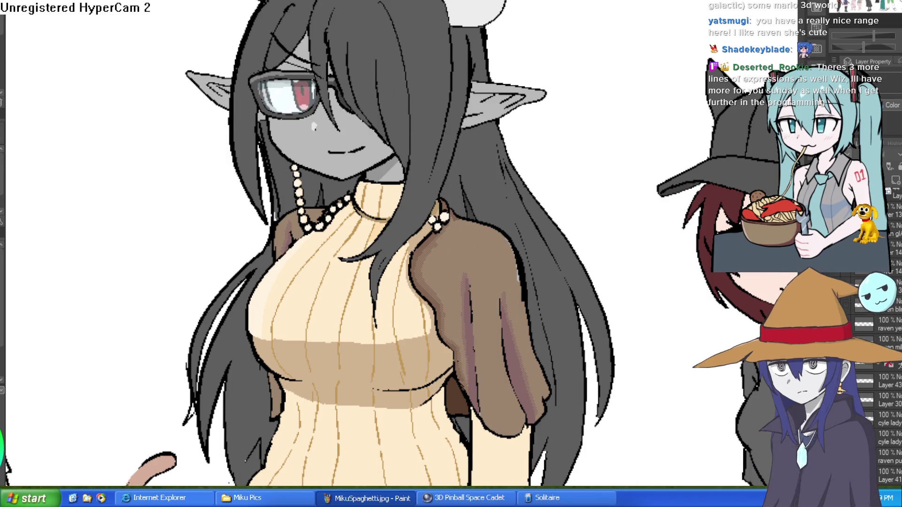
key(ctrl+z)
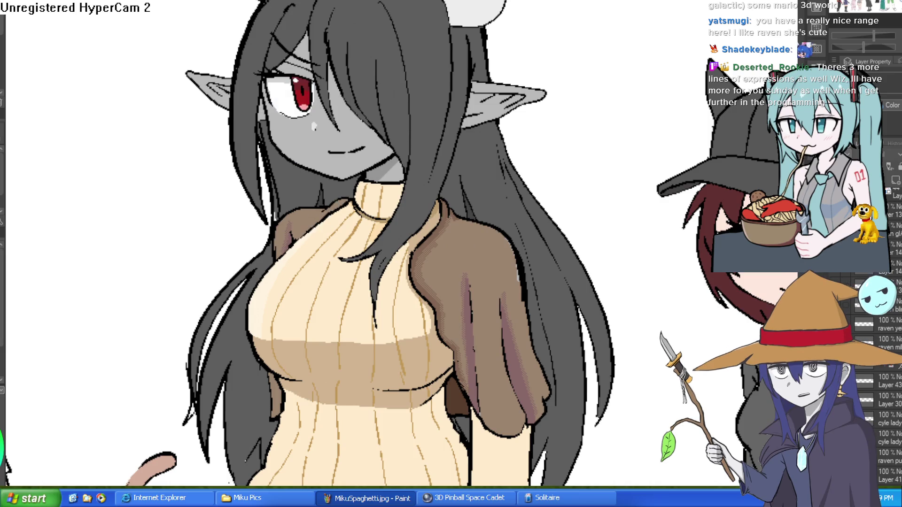
key(ctrl+y)
key(ctrl+z)
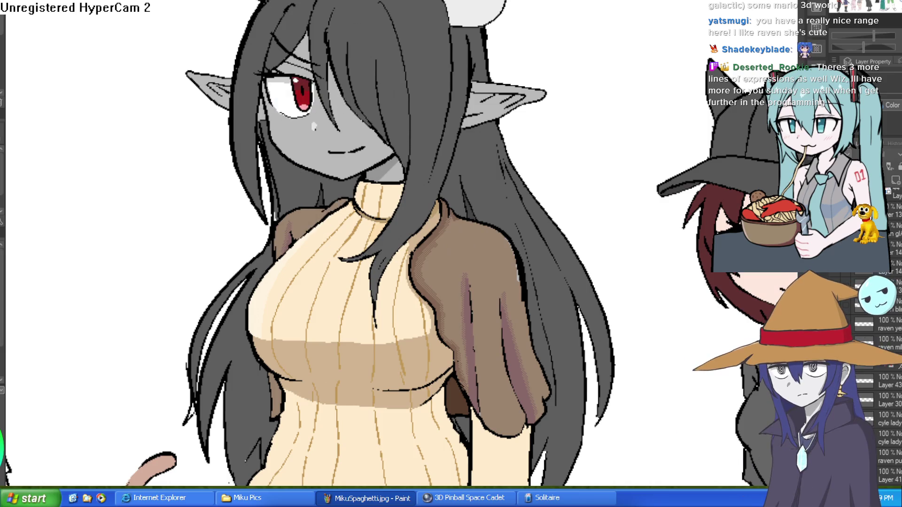
key(ctrl+y)
key(ctrl+z)
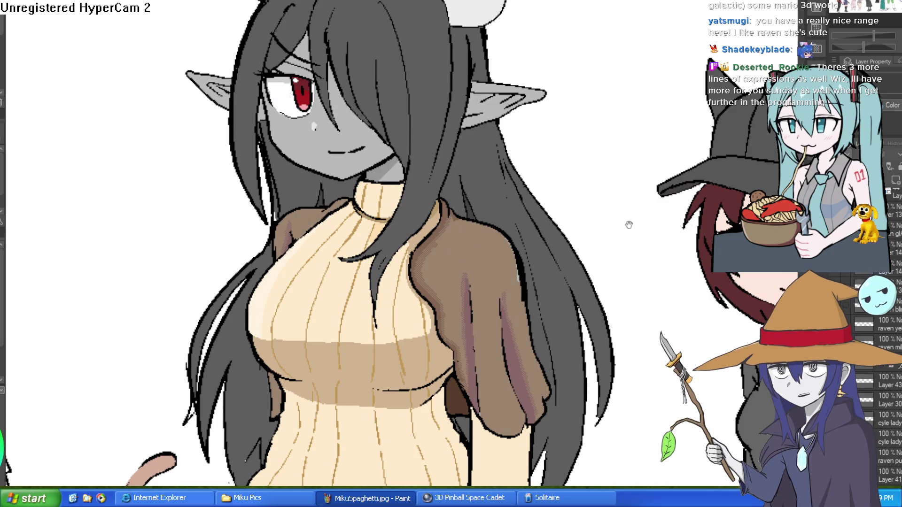
Zoom and pan in close on Raven's sullen, sideways-glaring face with the red eye
drag(547, 232, 666, 259)
scroll(666, 259, up, 3)
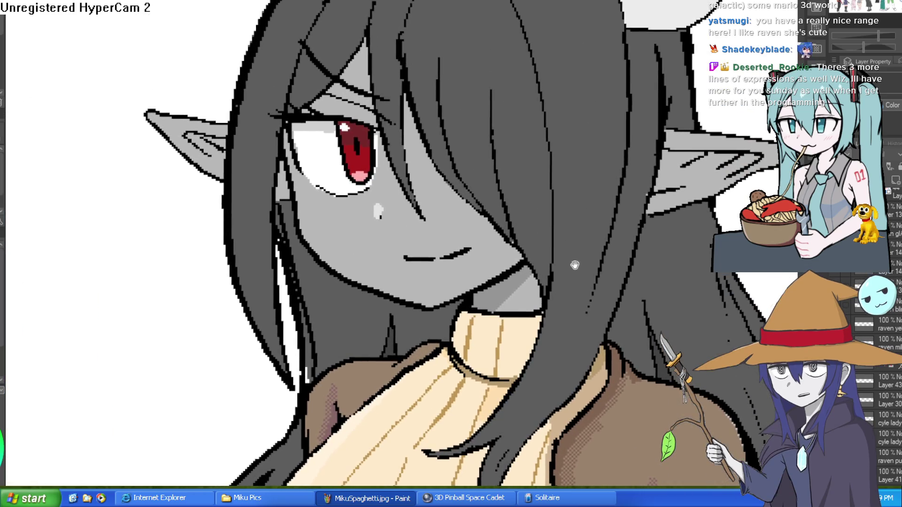
drag(679, 291, 641, 240)
scroll(669, 262, up, 2)
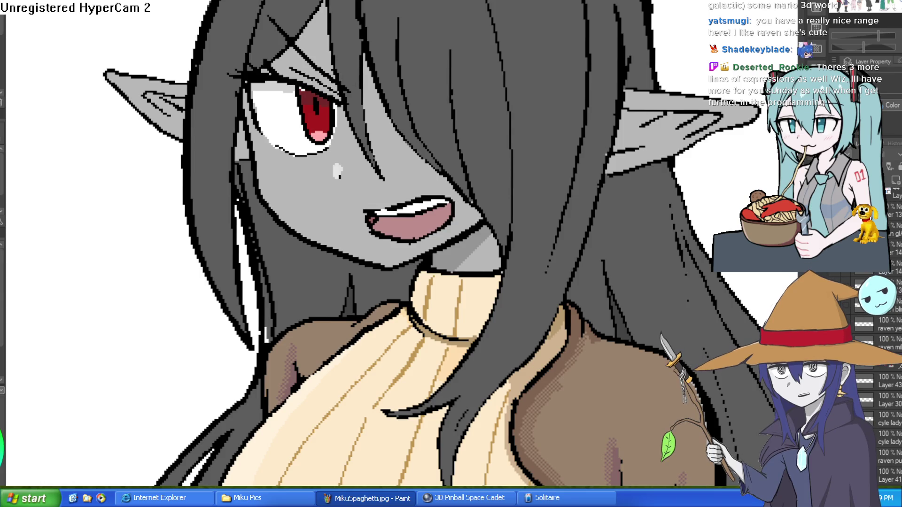
drag(531, 221, 545, 269)
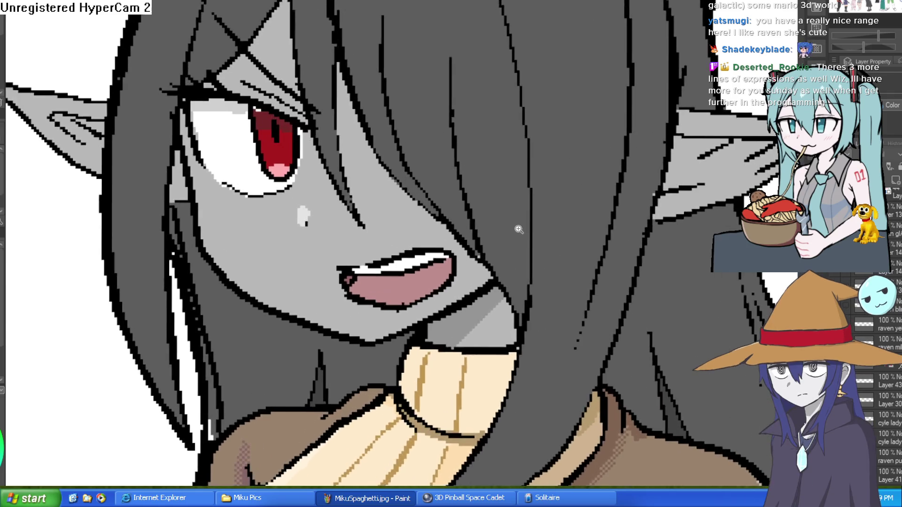
scroll(546, 266, up, 2)
scroll(545, 266, down, 5)
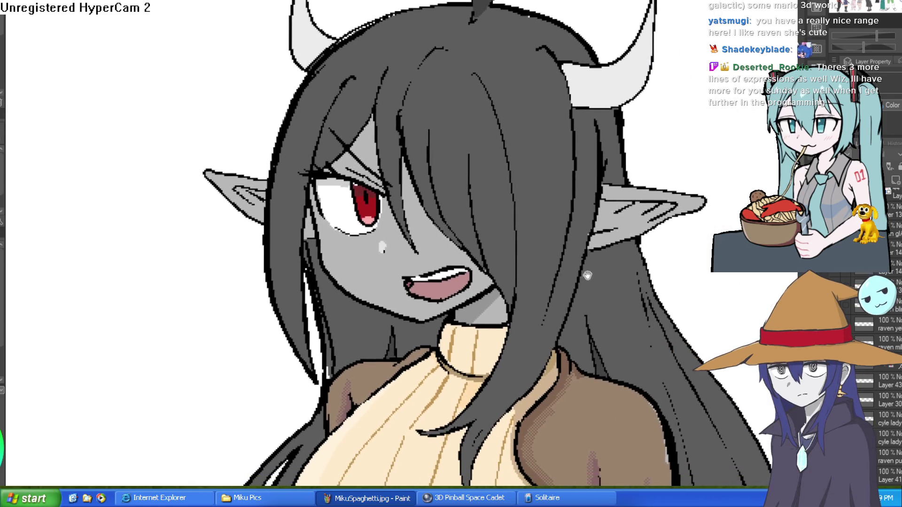
scroll(586, 271, up, 4)
scroll(586, 270, up, 2)
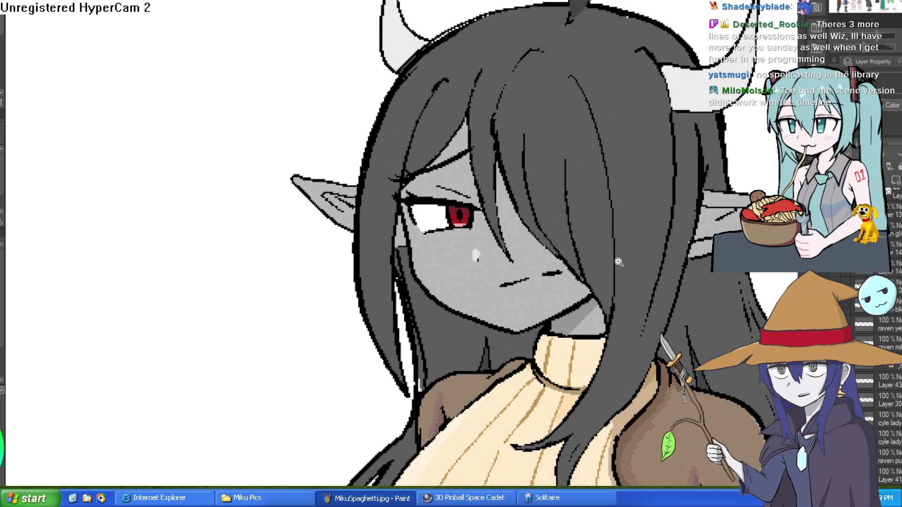
Zoom in on Raven's closed-eye fanged laugh to inspect the new white cheek mark
click(618, 262)
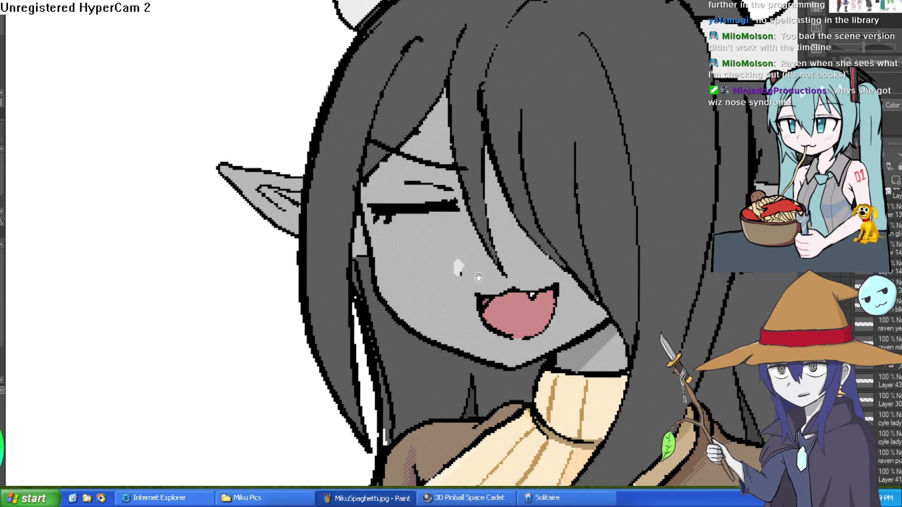
scroll(478, 277, down, 2)
scroll(462, 226, up, 2)
scroll(473, 221, down, 3)
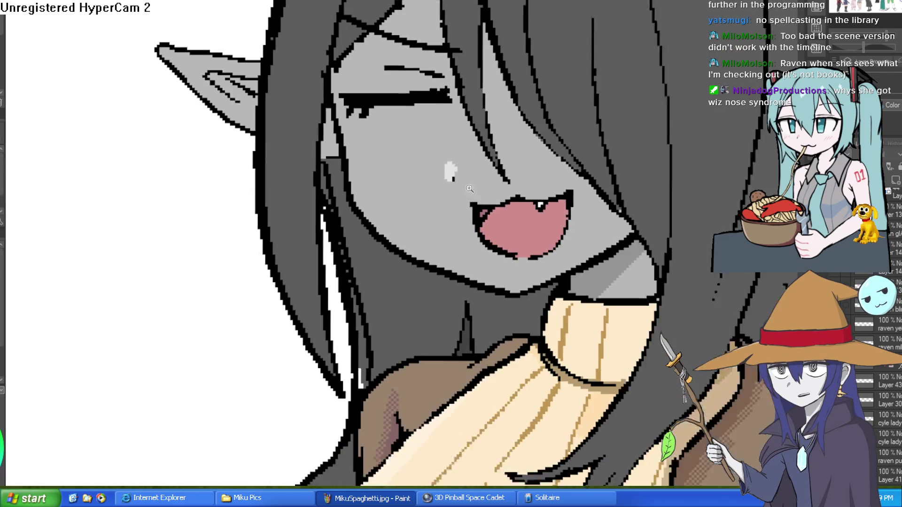
scroll(517, 207, up, 2)
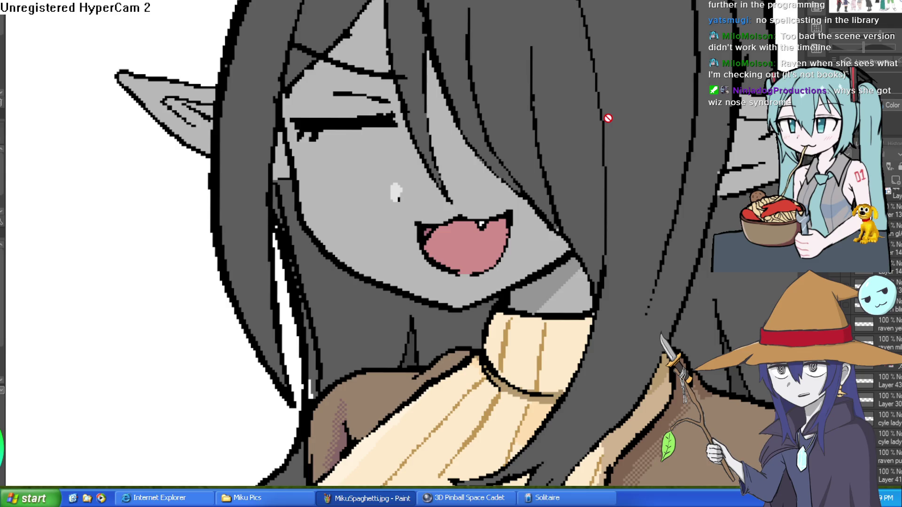
Hide the happy expression and switch Raven to the wide red eye and open pink mouth
click(847, 275)
click(837, 274)
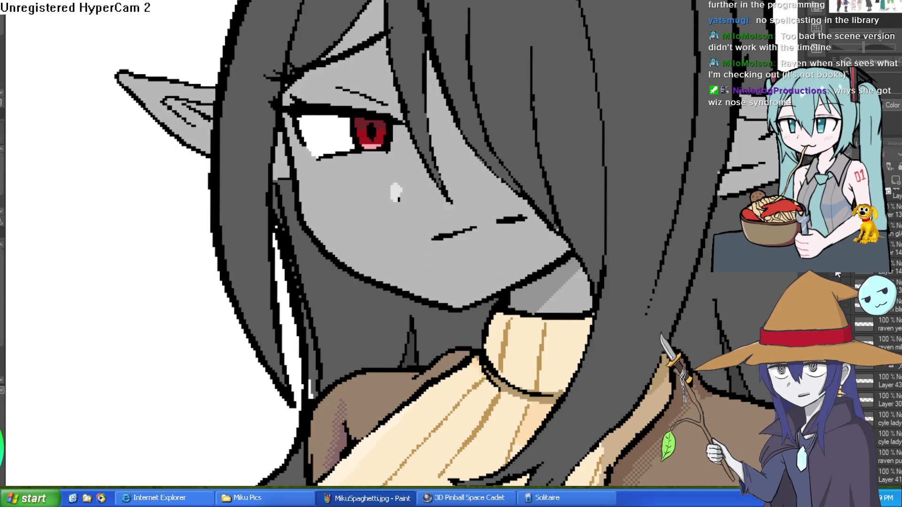
click(839, 275)
click(840, 276)
click(841, 276)
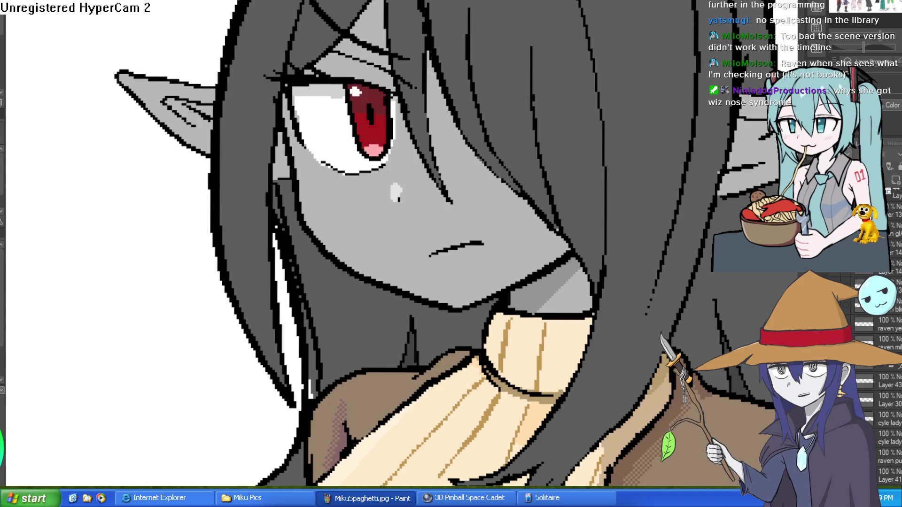
click(841, 276)
Zoom out and recentre to see Raven, with glasses and necklace, in the cast lineup
scroll(649, 304, down, 4)
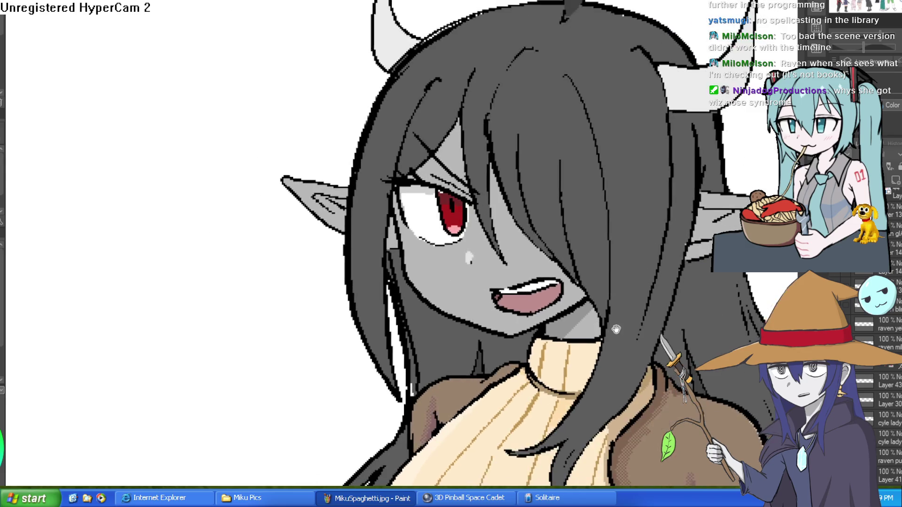
scroll(619, 254, down, 4)
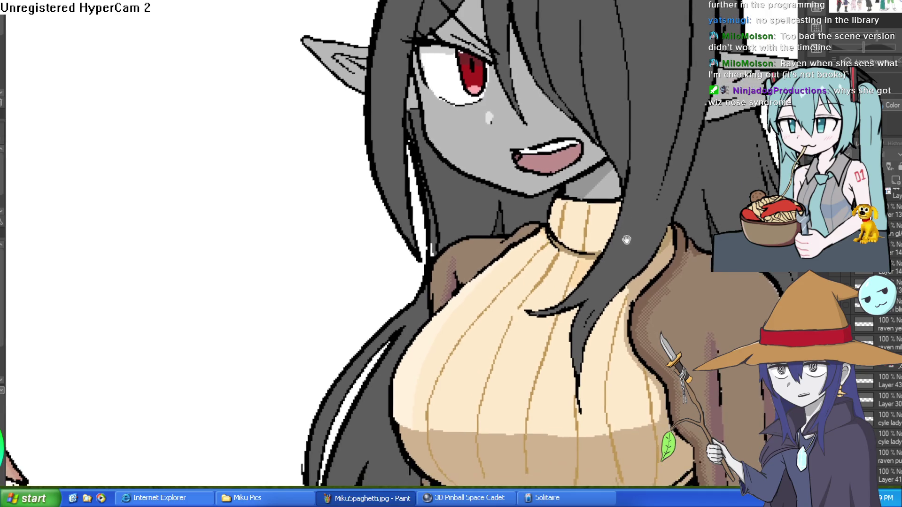
scroll(620, 256, up, 4)
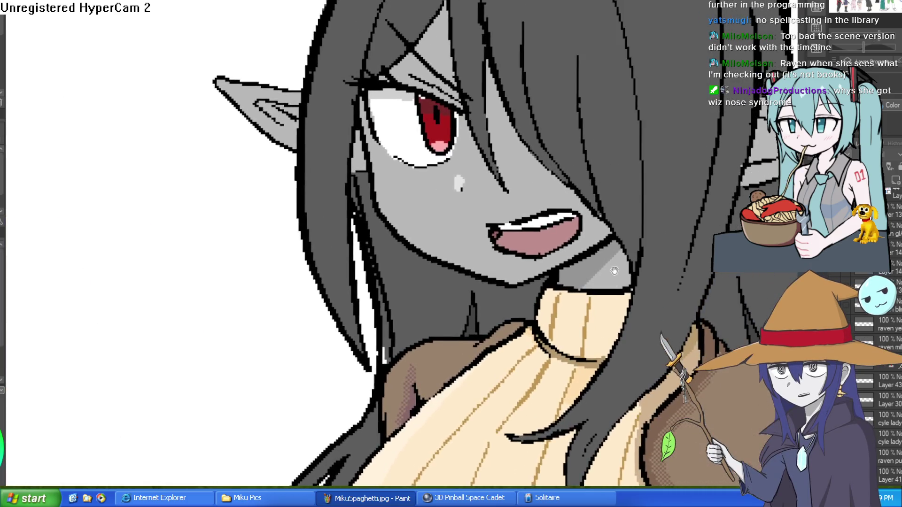
drag(603, 280, 571, 268)
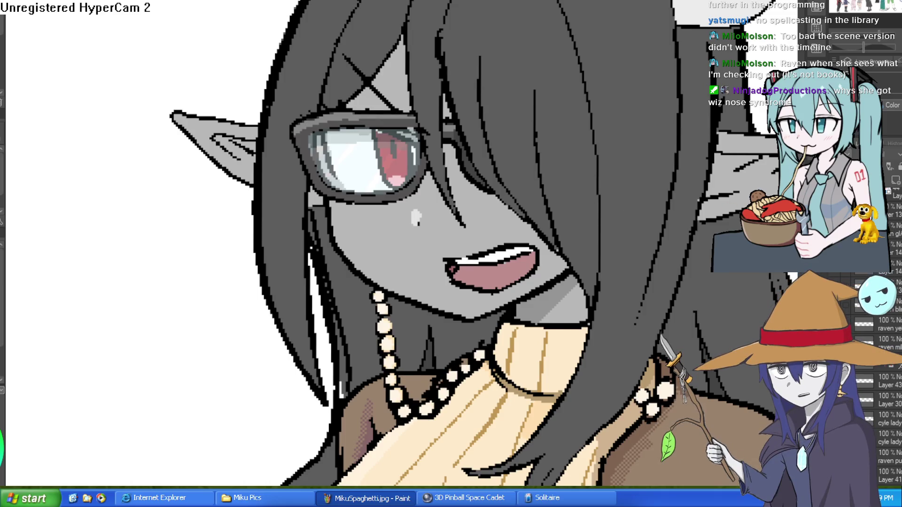
scroll(451, 254, down, 5)
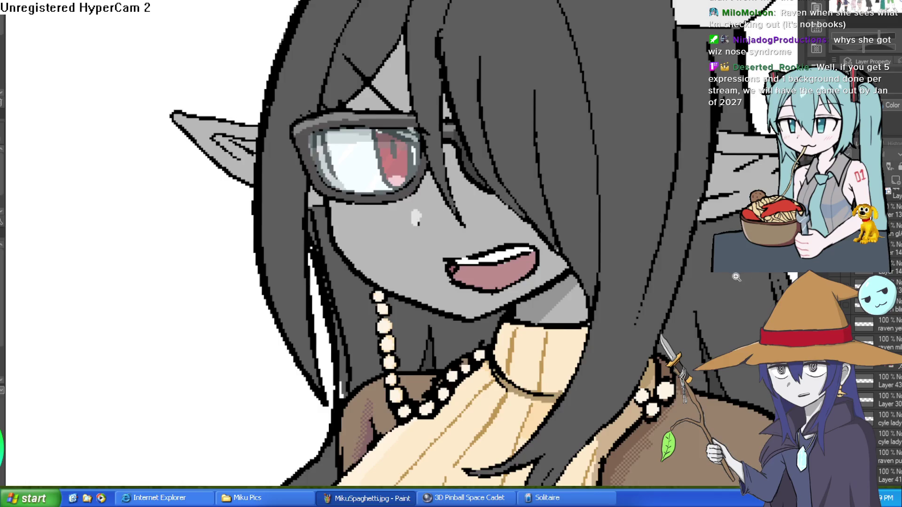
scroll(667, 249, down, 1)
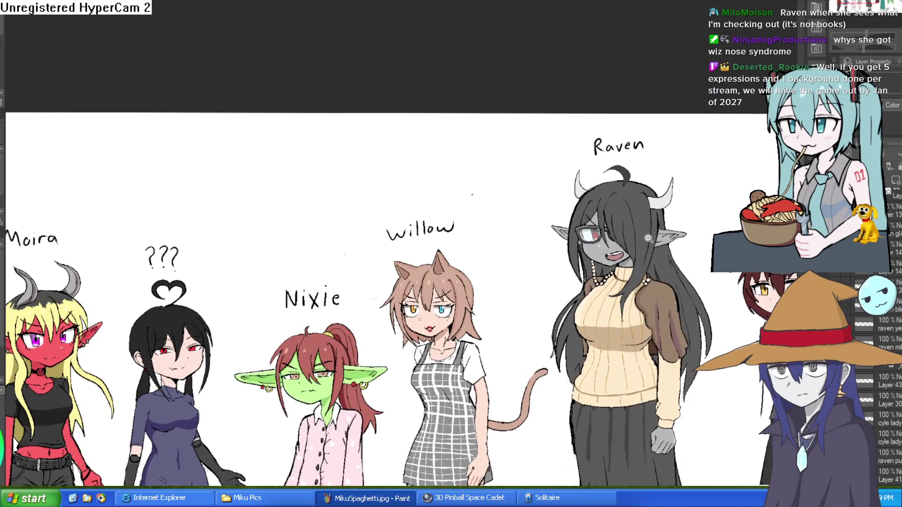
scroll(656, 245, up, 3)
Nudge the cast lineup view slightly in Clip Studio Paint
drag(655, 245, 642, 253)
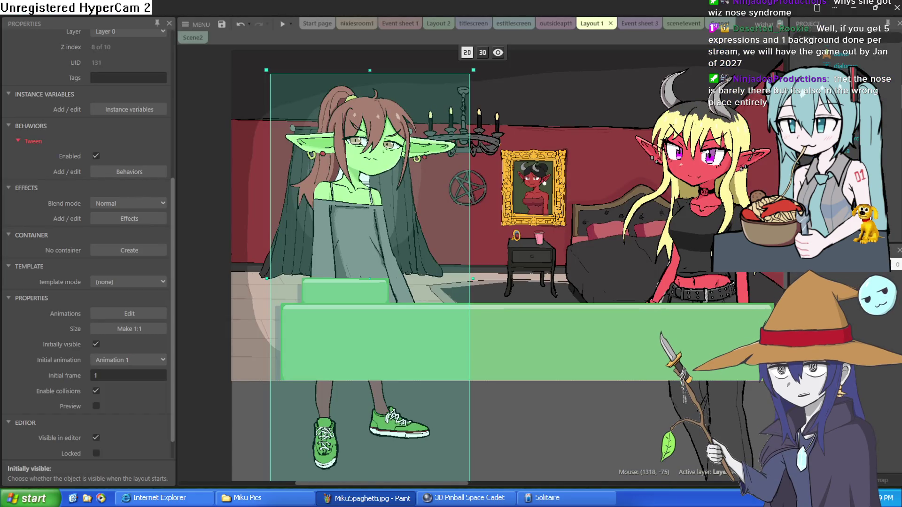
Move the moira demon sprite slightly up and right beside the goblin in Layout 1
click(622, 193)
mouse_move(622, 193)
mouse_down()
mouse_move(529, 300)
mouse_move(573, 253)
mouse_up()
click(323, 292)
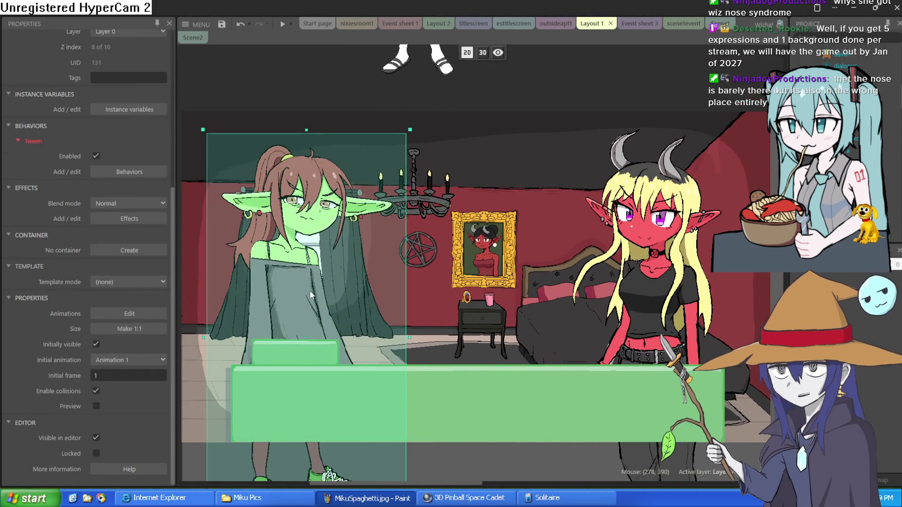
mouse_move(639, 286)
mouse_down()
mouse_move(672, 272)
mouse_move(669, 259)
mouse_move(657, 258)
mouse_move(648, 285)
mouse_move(654, 255)
mouse_up()
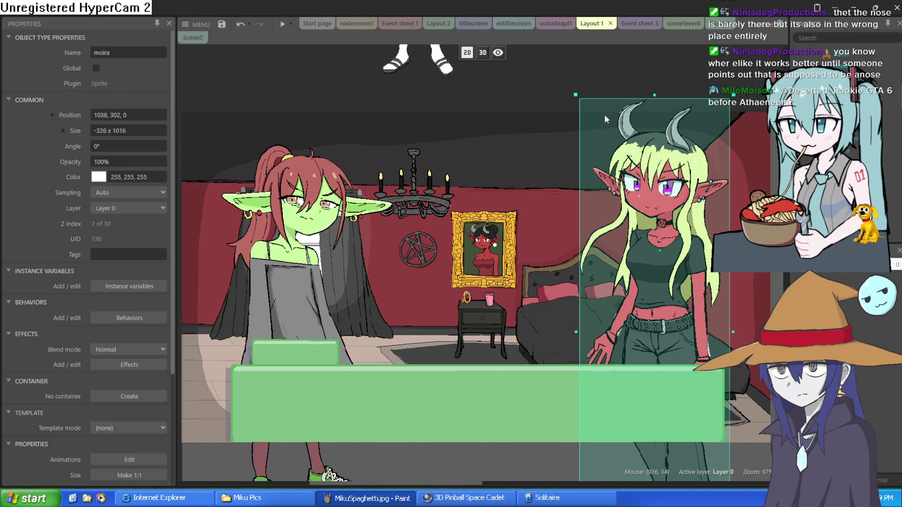
click(533, 74)
Zoom and pan onto the gold-framed demon girl portrait above the nightstand
scroll(512, 197, up, 5)
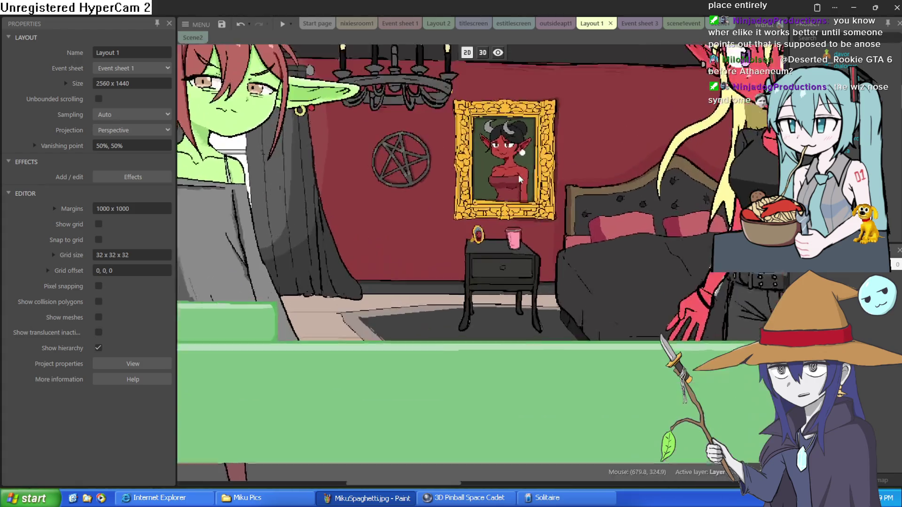
scroll(515, 332, down, 2)
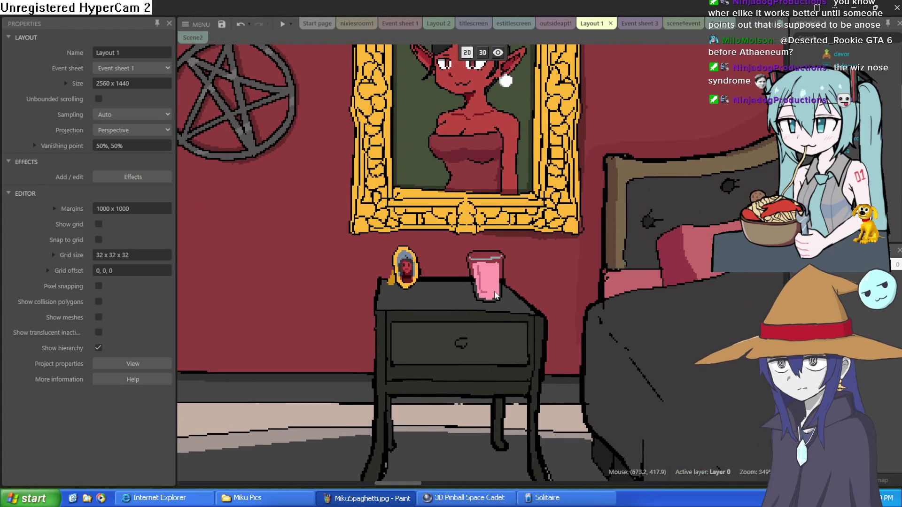
scroll(494, 287, up, 6)
scroll(494, 286, down, 3)
scroll(486, 280, up, 3)
scroll(486, 279, down, 4)
scroll(485, 278, down, 5)
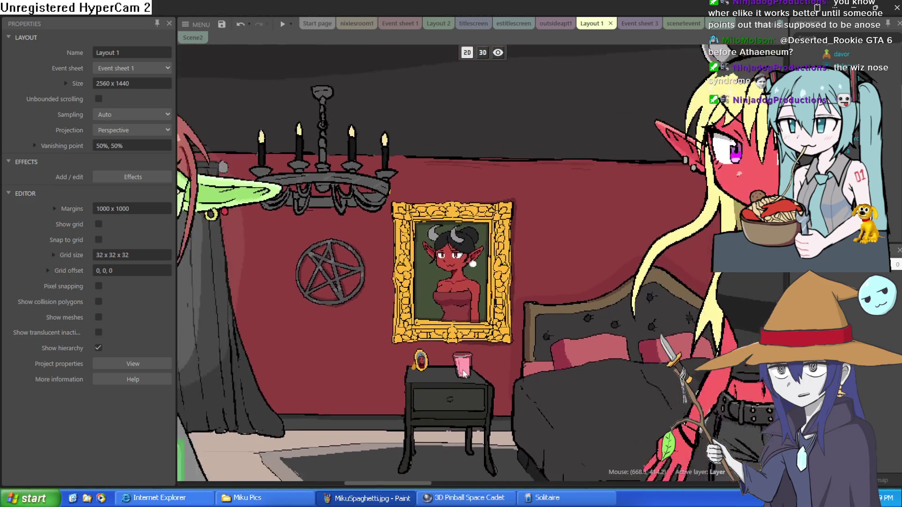
scroll(480, 207, up, 8)
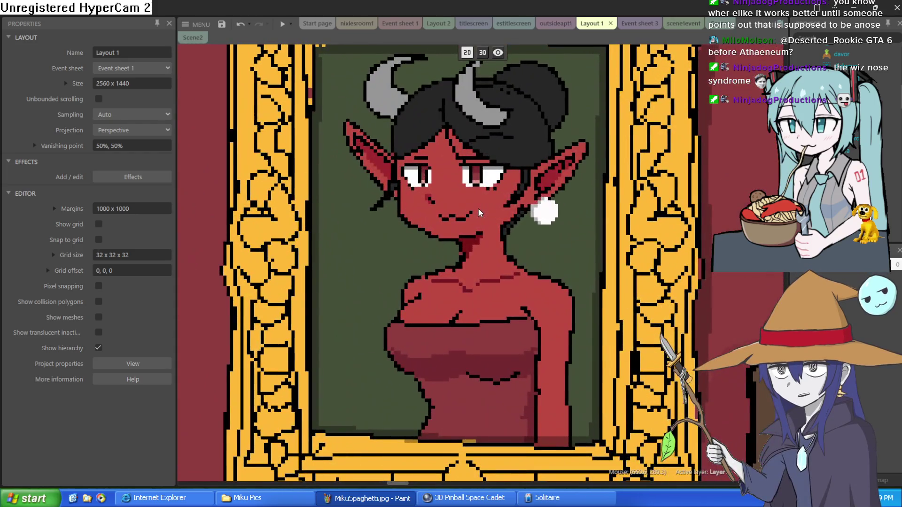
drag(478, 209, 461, 285)
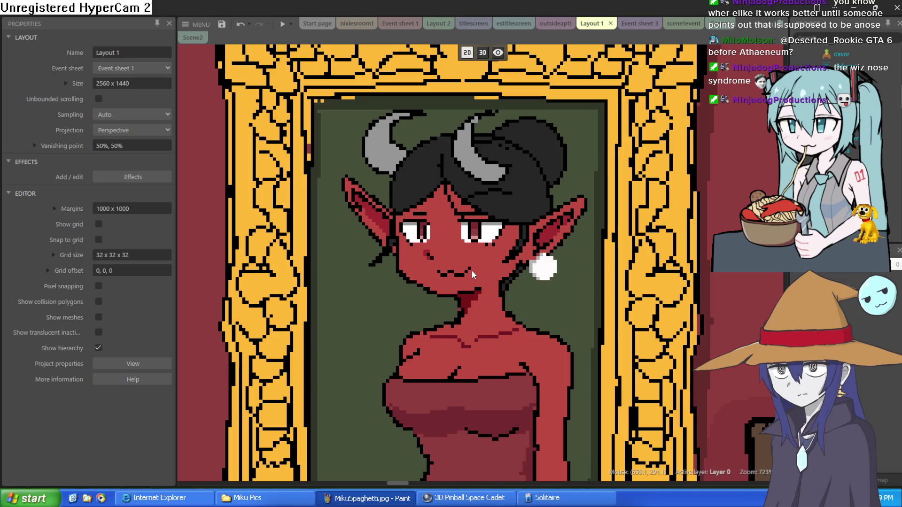
scroll(470, 273, down, 3)
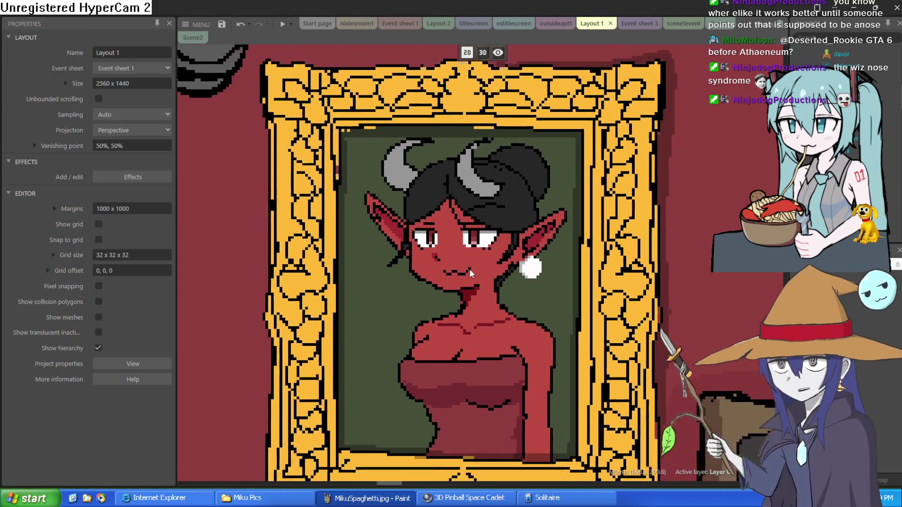
scroll(454, 291, down, 10)
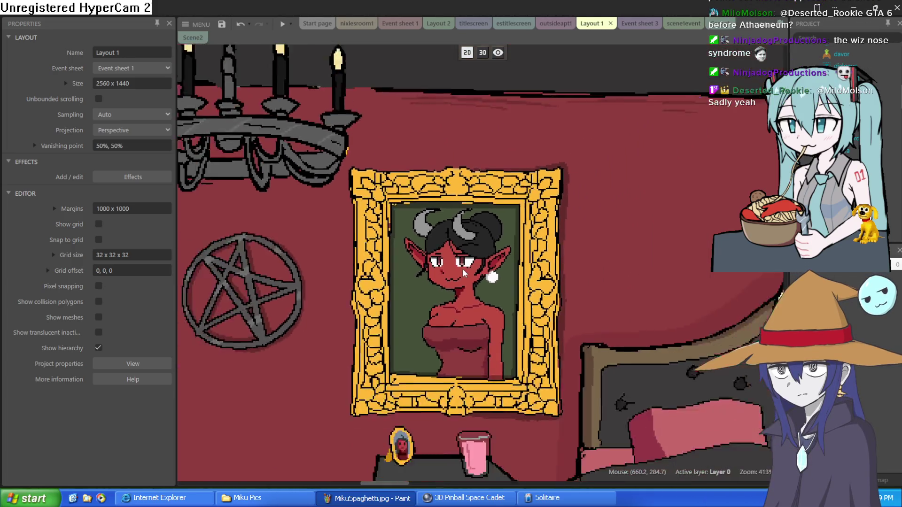